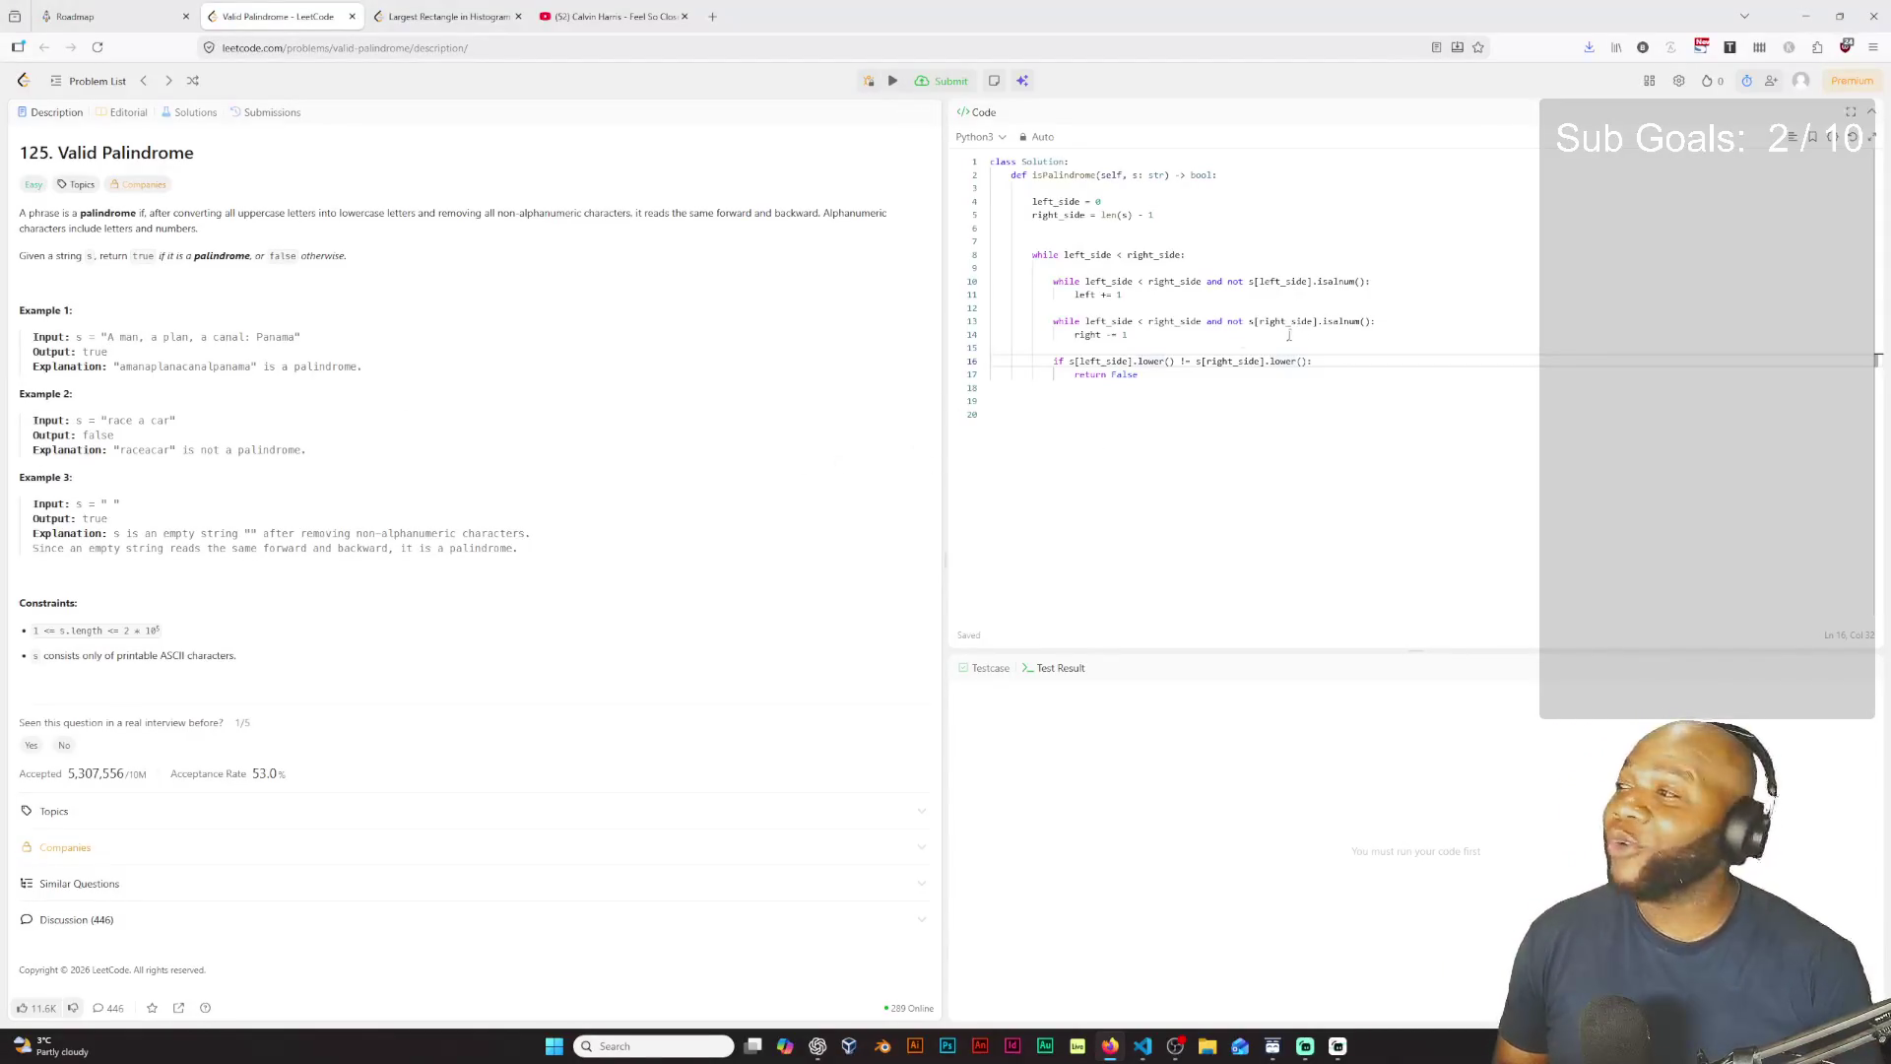
# Step: Add a new line after 'return False' and begin 'left_side +=' to advance the left pointer
pyautogui.click(1187, 377)
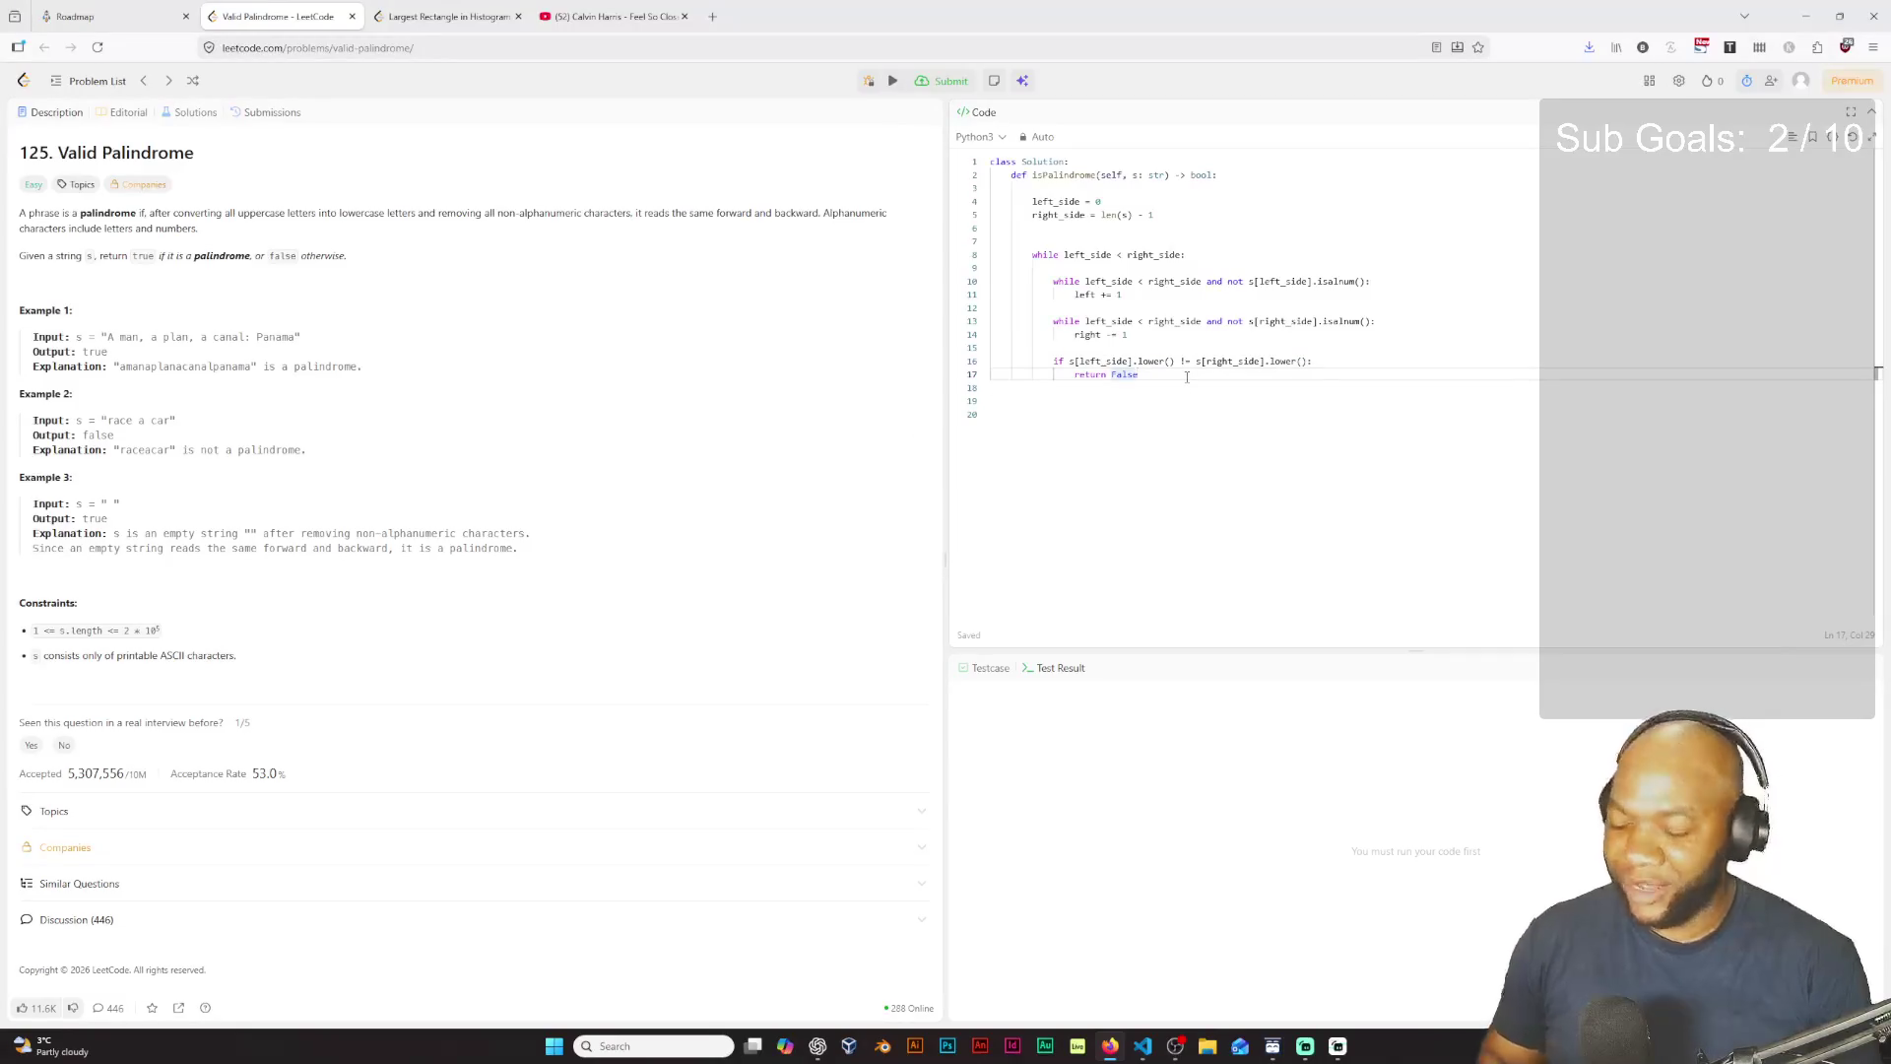
pyautogui.press('Return')
pyautogui.press('Return')
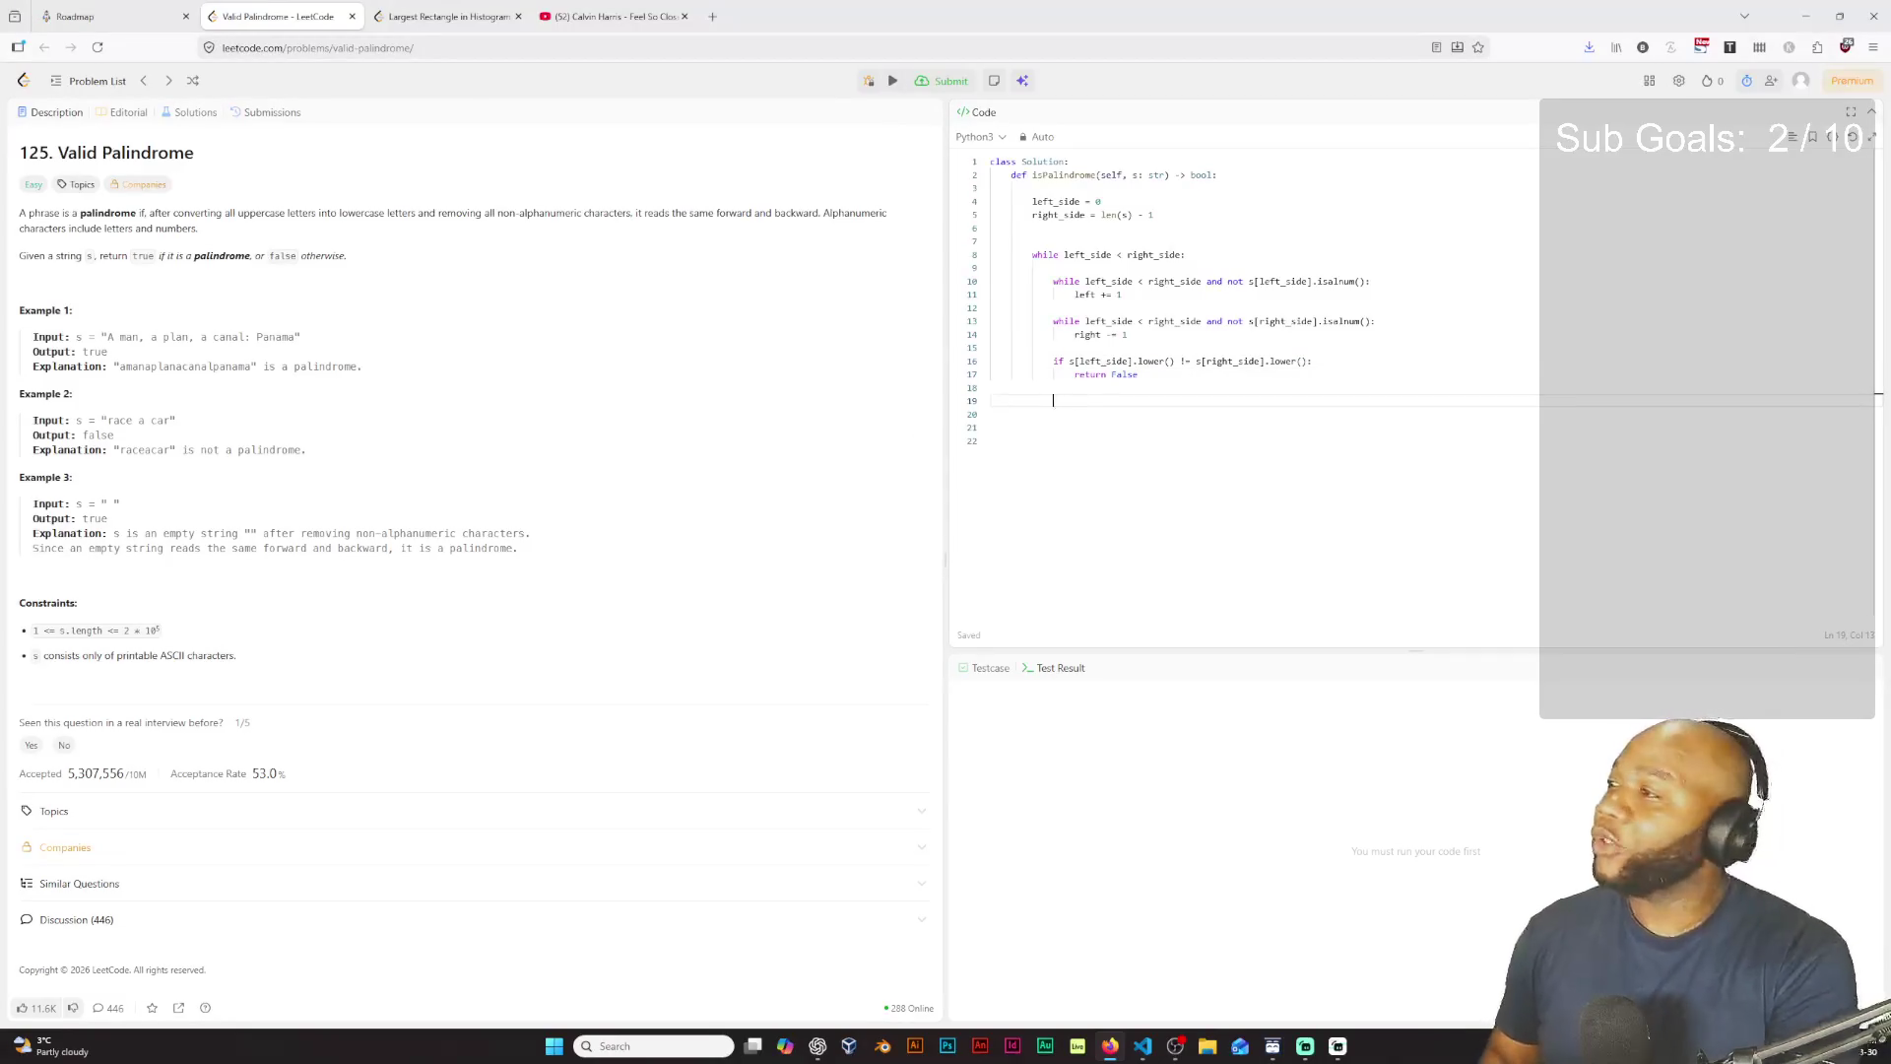
pyautogui.write('left')
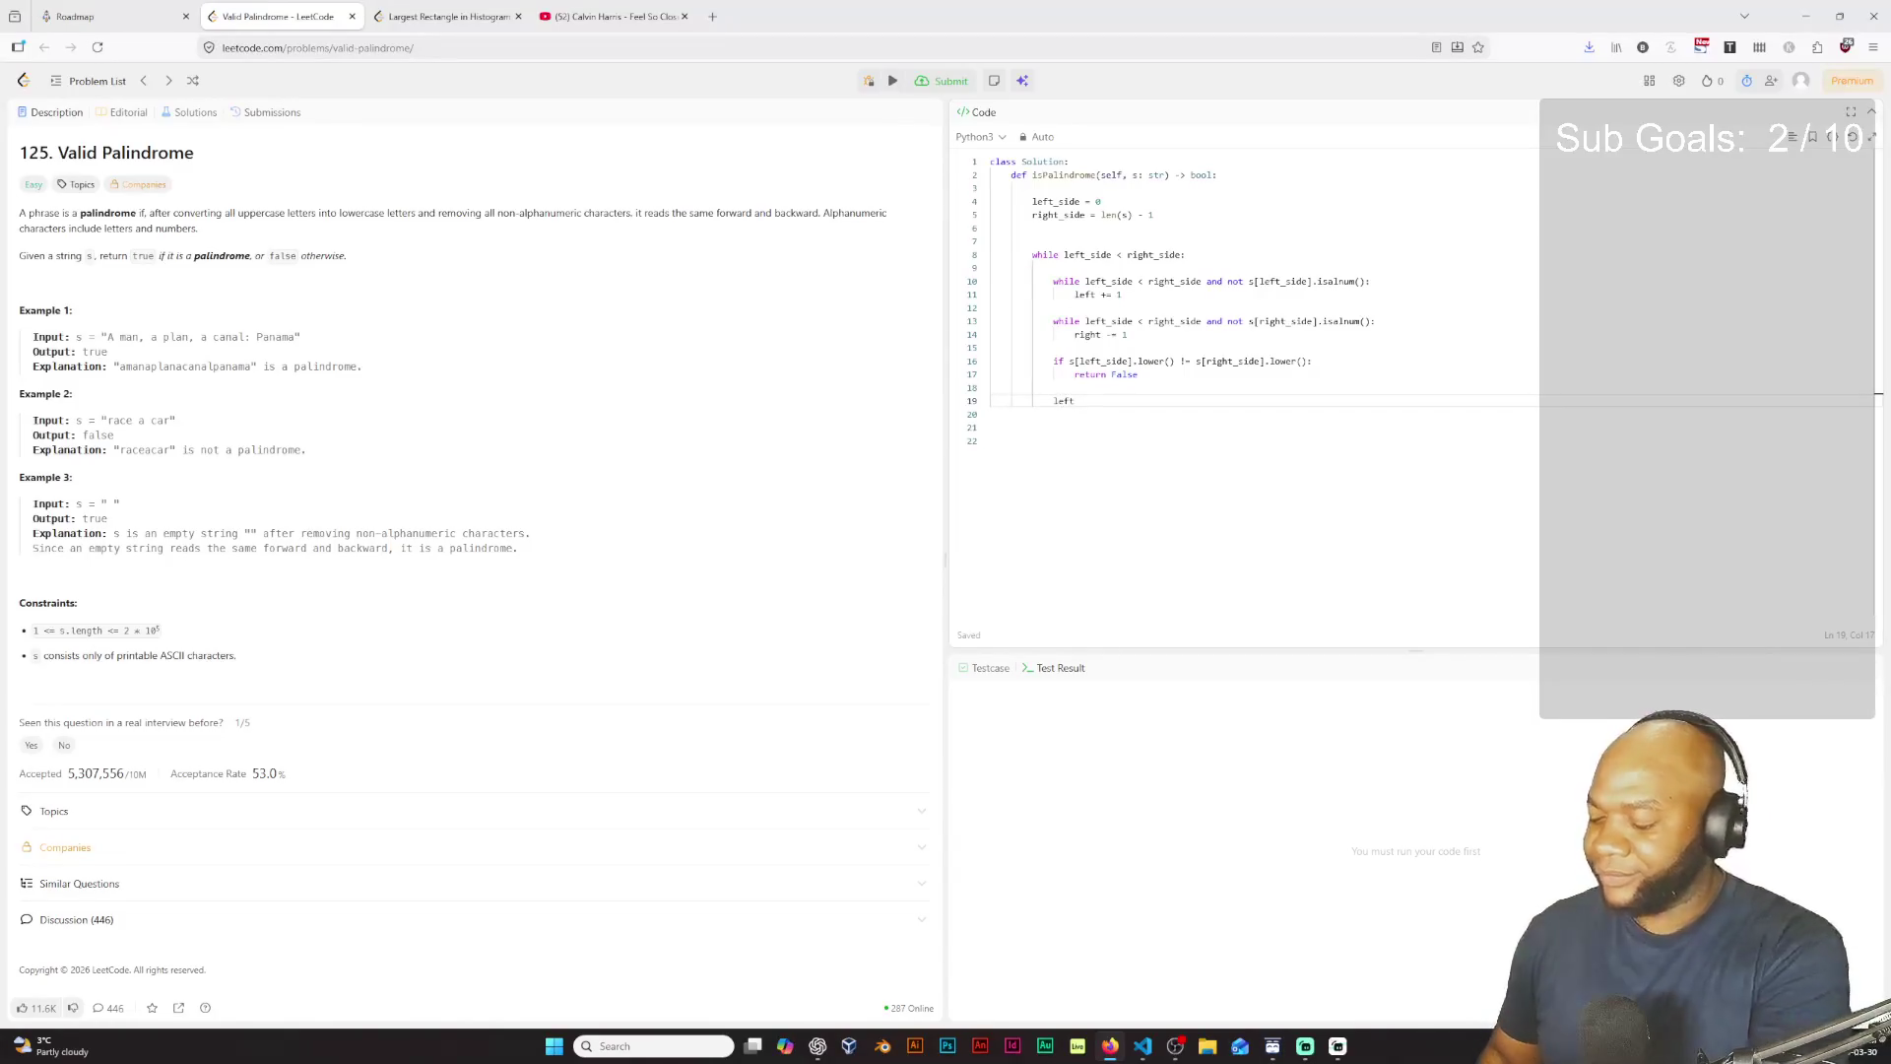
pyautogui.write('_side ')
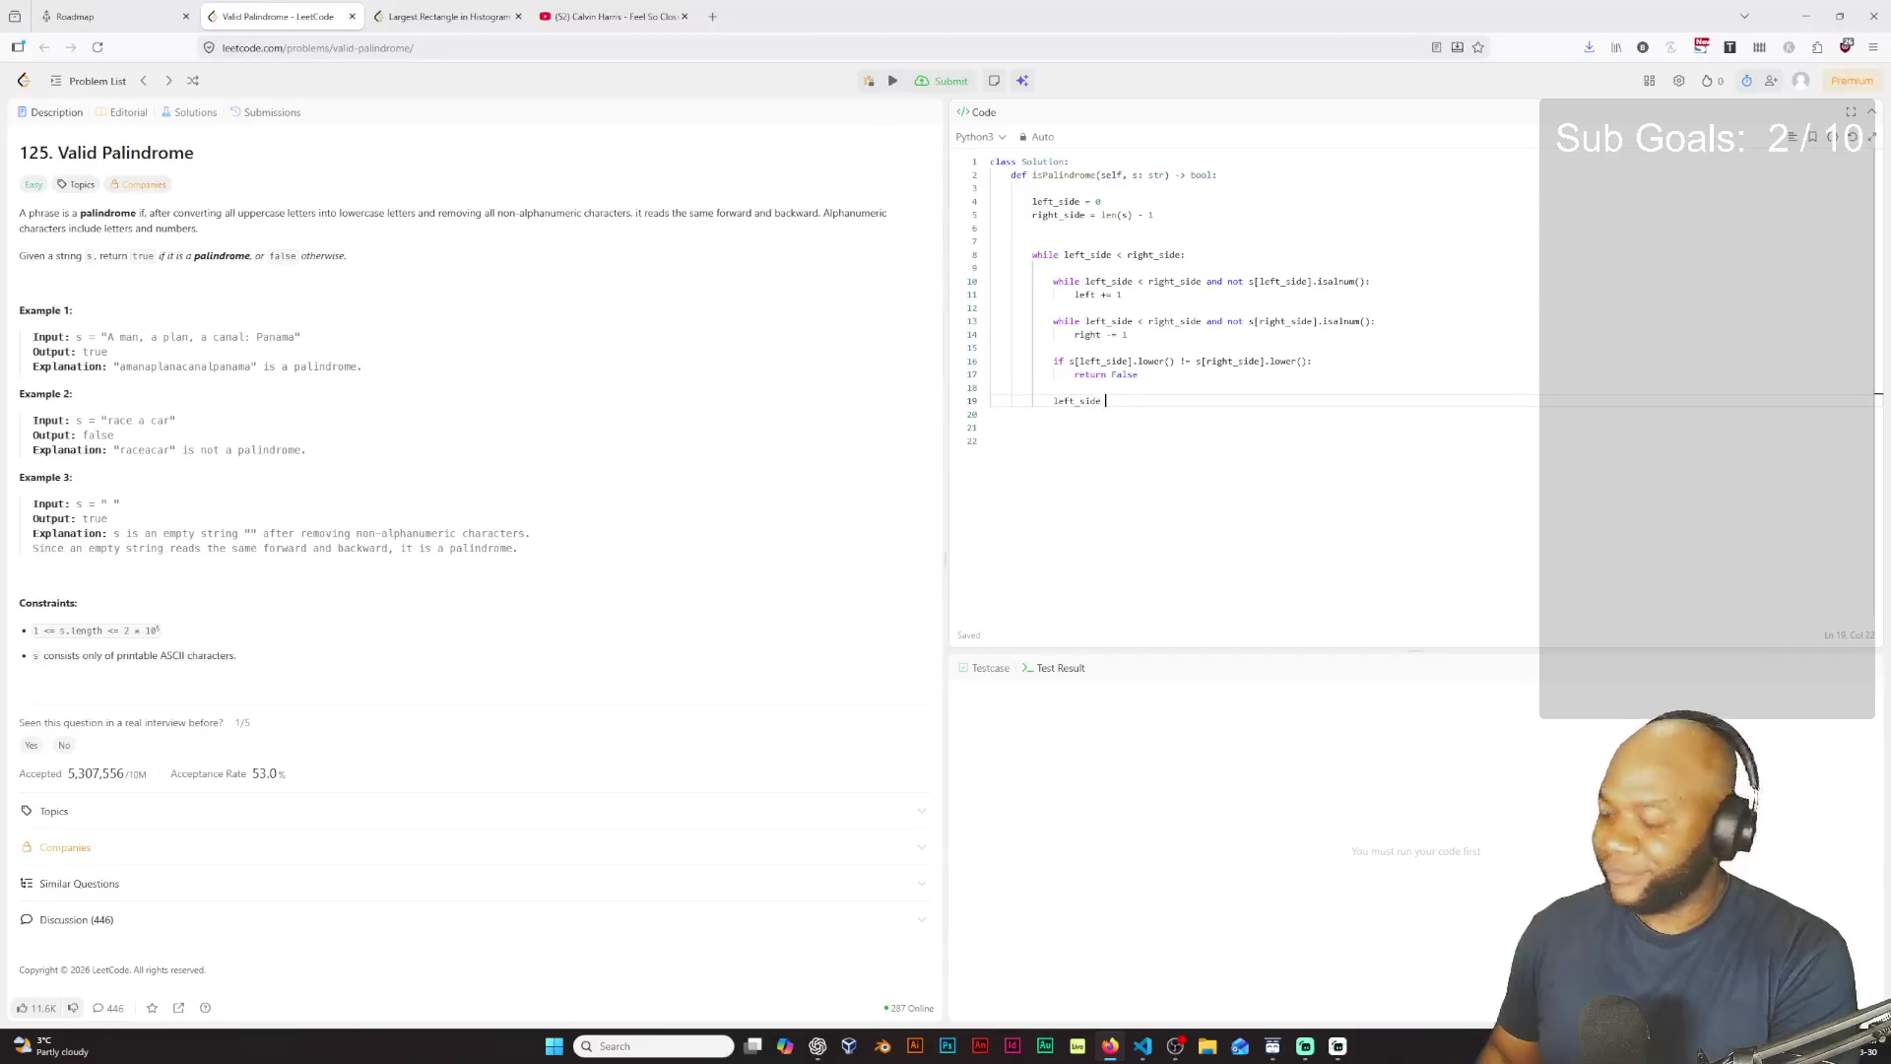
pyautogui.write('+= 1')
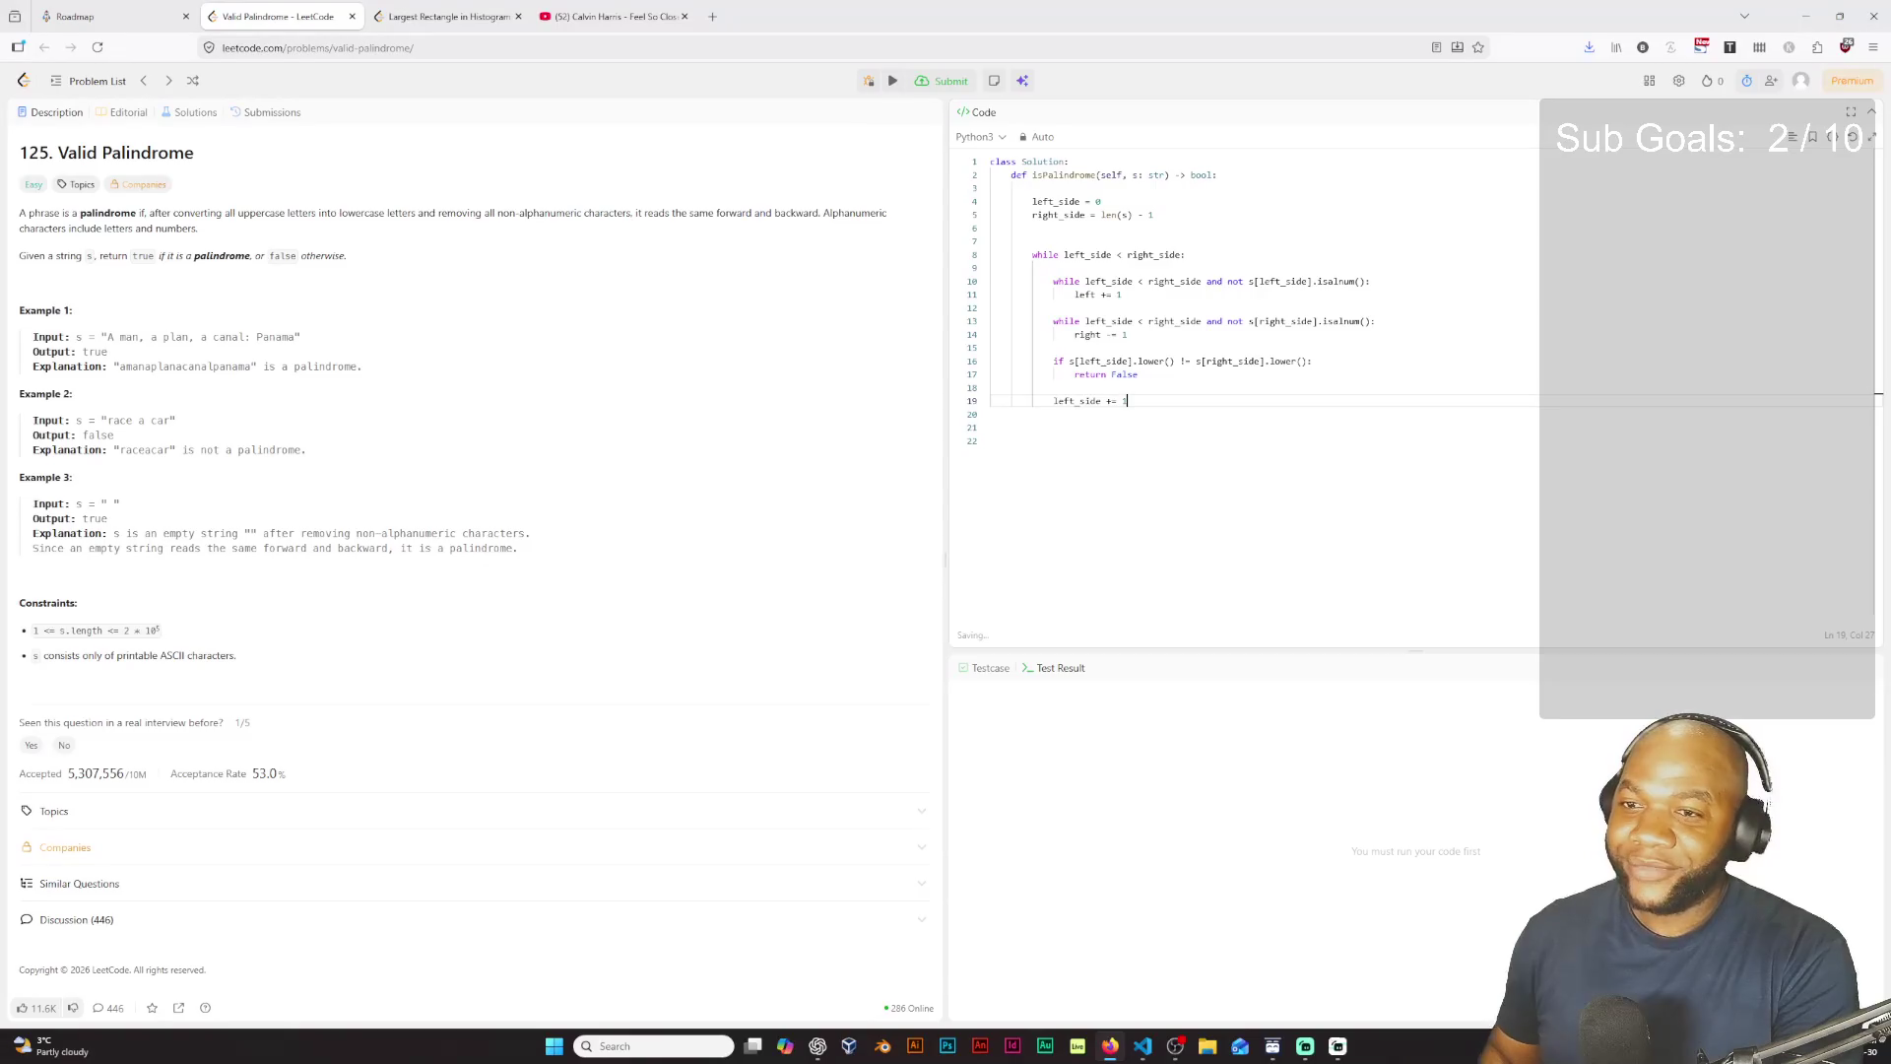
# Step: Add 'right_side -= 1' in the loop, then begin a 'return' statement after it, fixing the typo
pyautogui.press('Return')
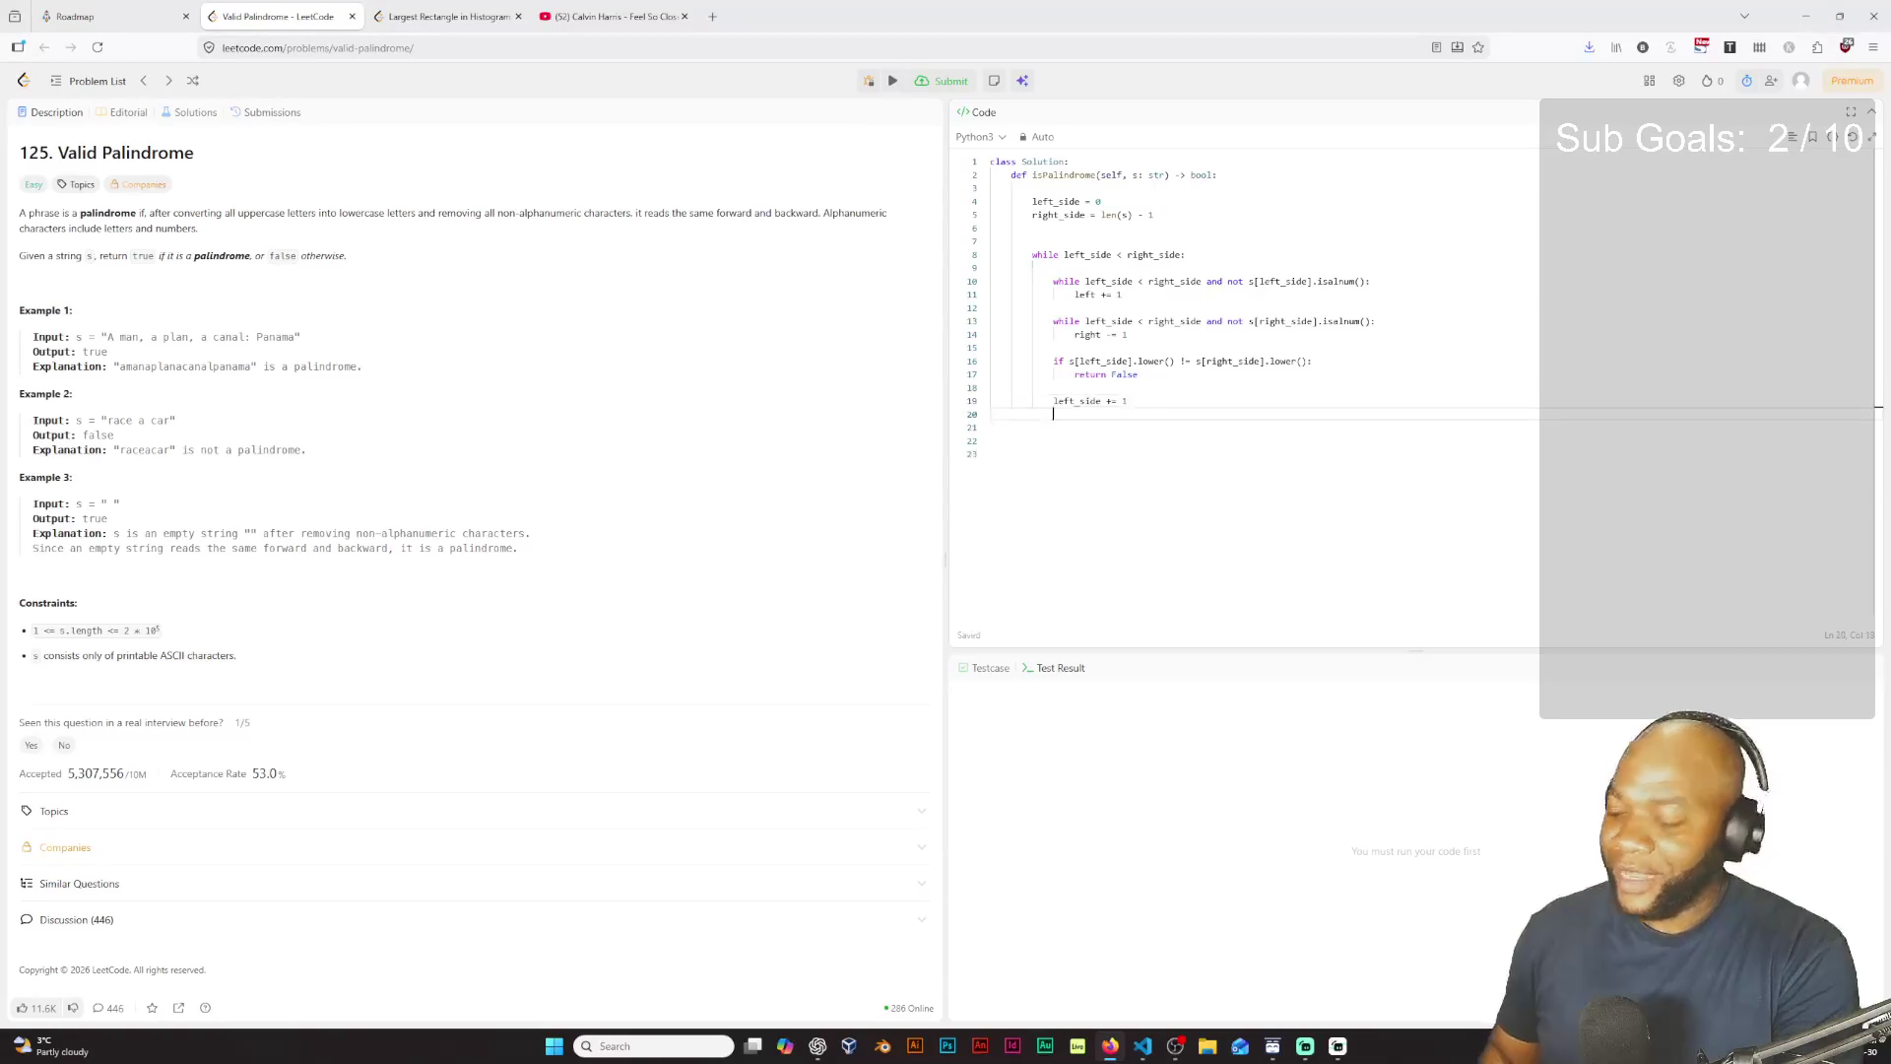
pyautogui.write('right_')
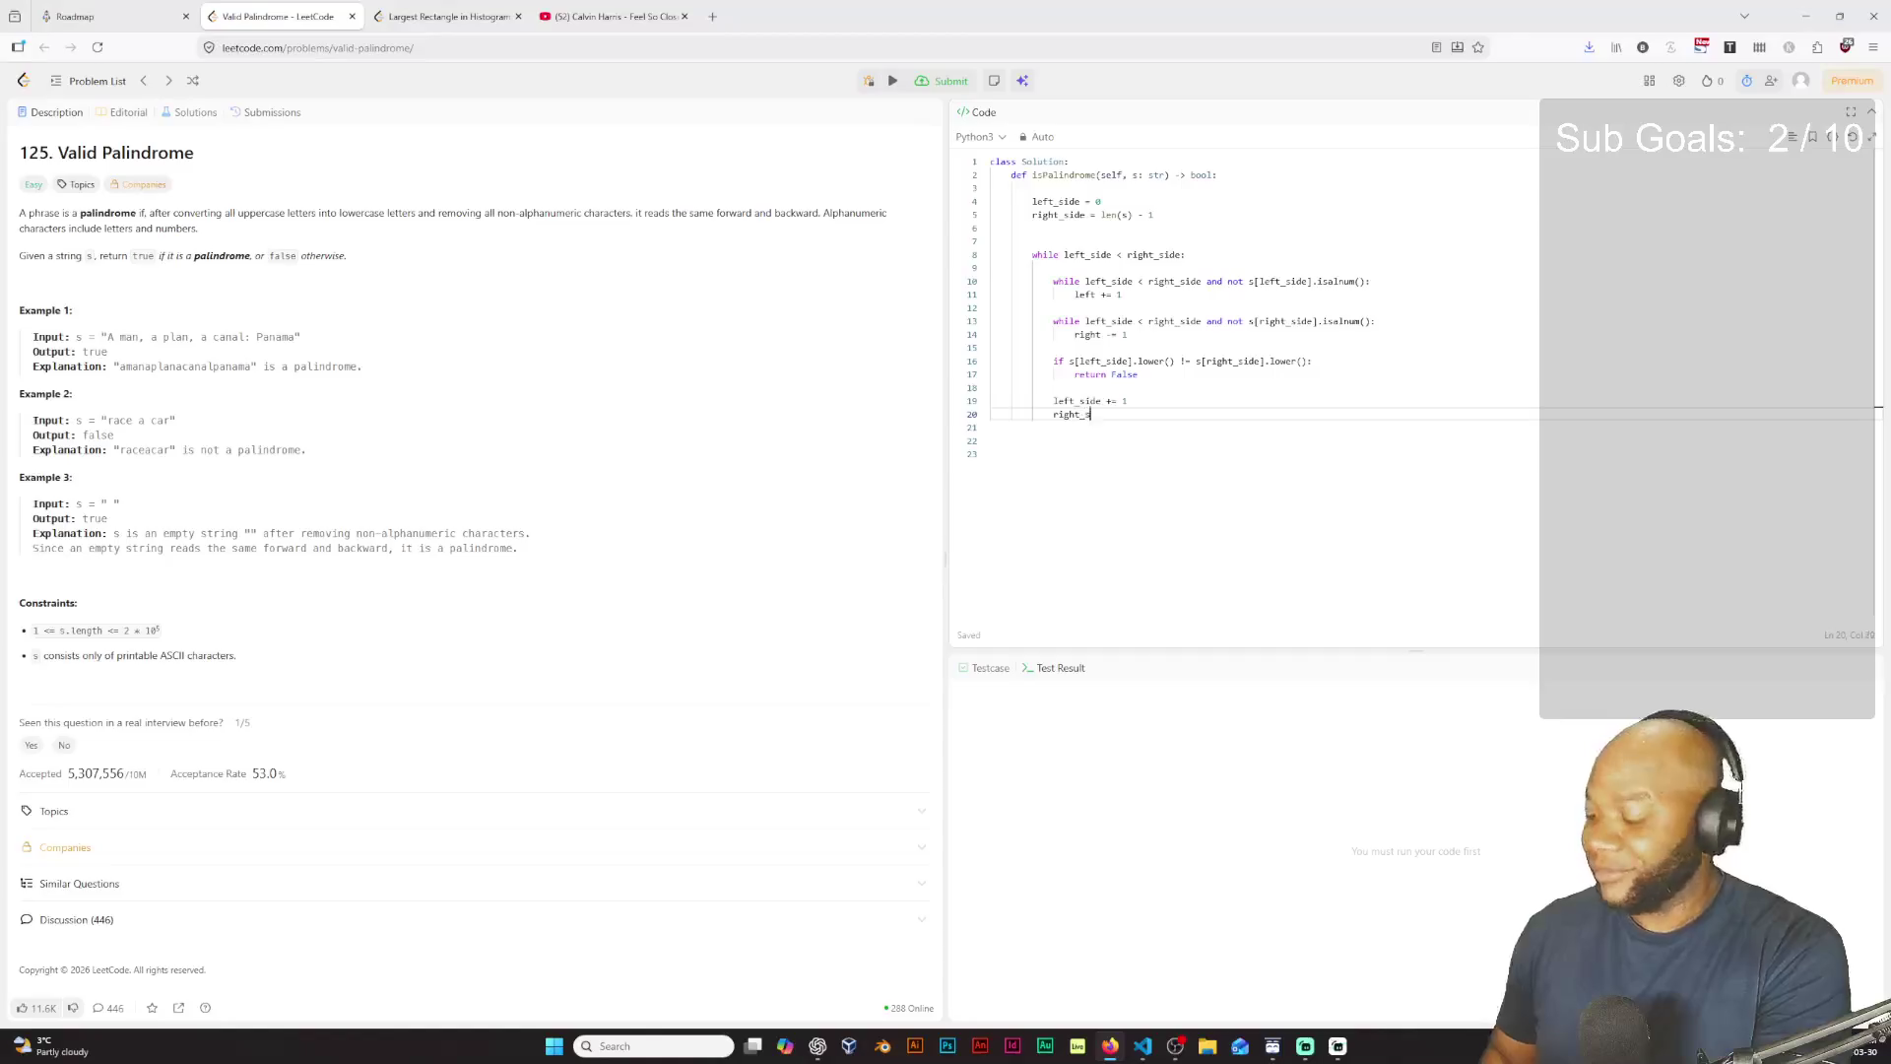
pyautogui.write('side ')
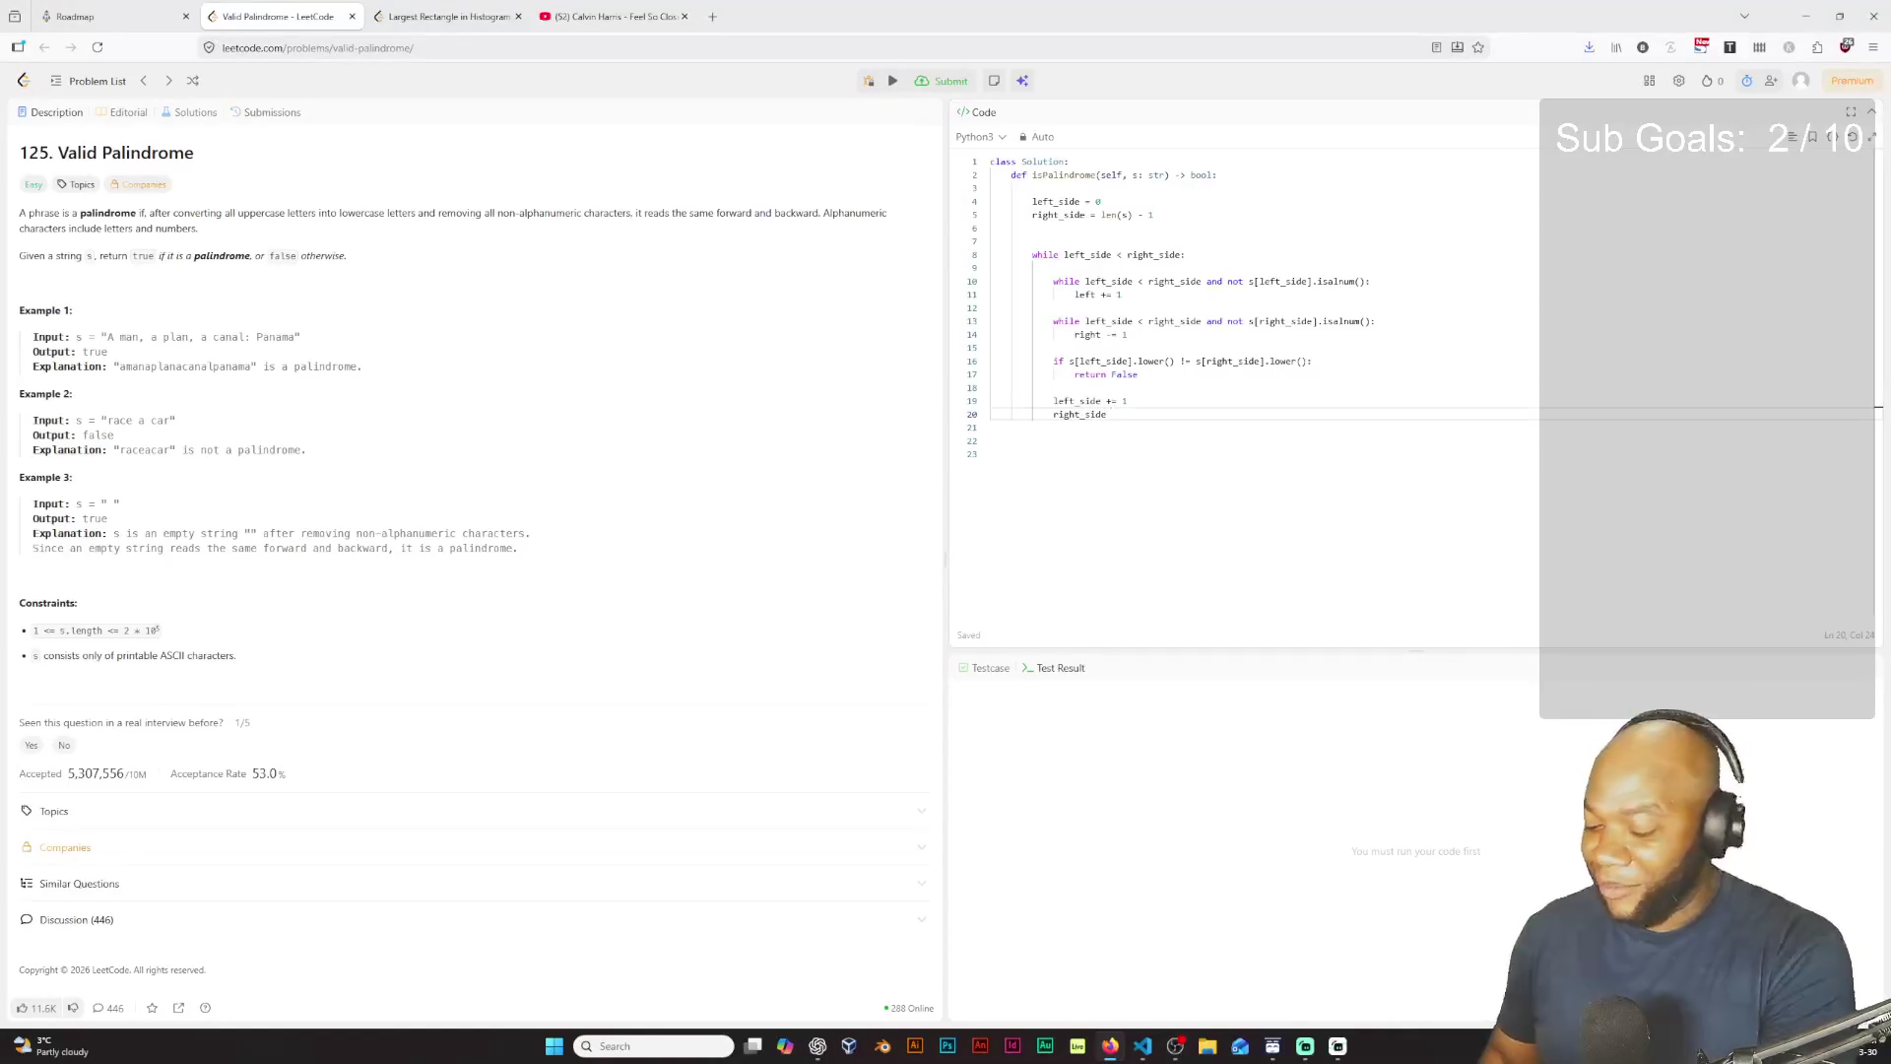
pyautogui.write('-=')
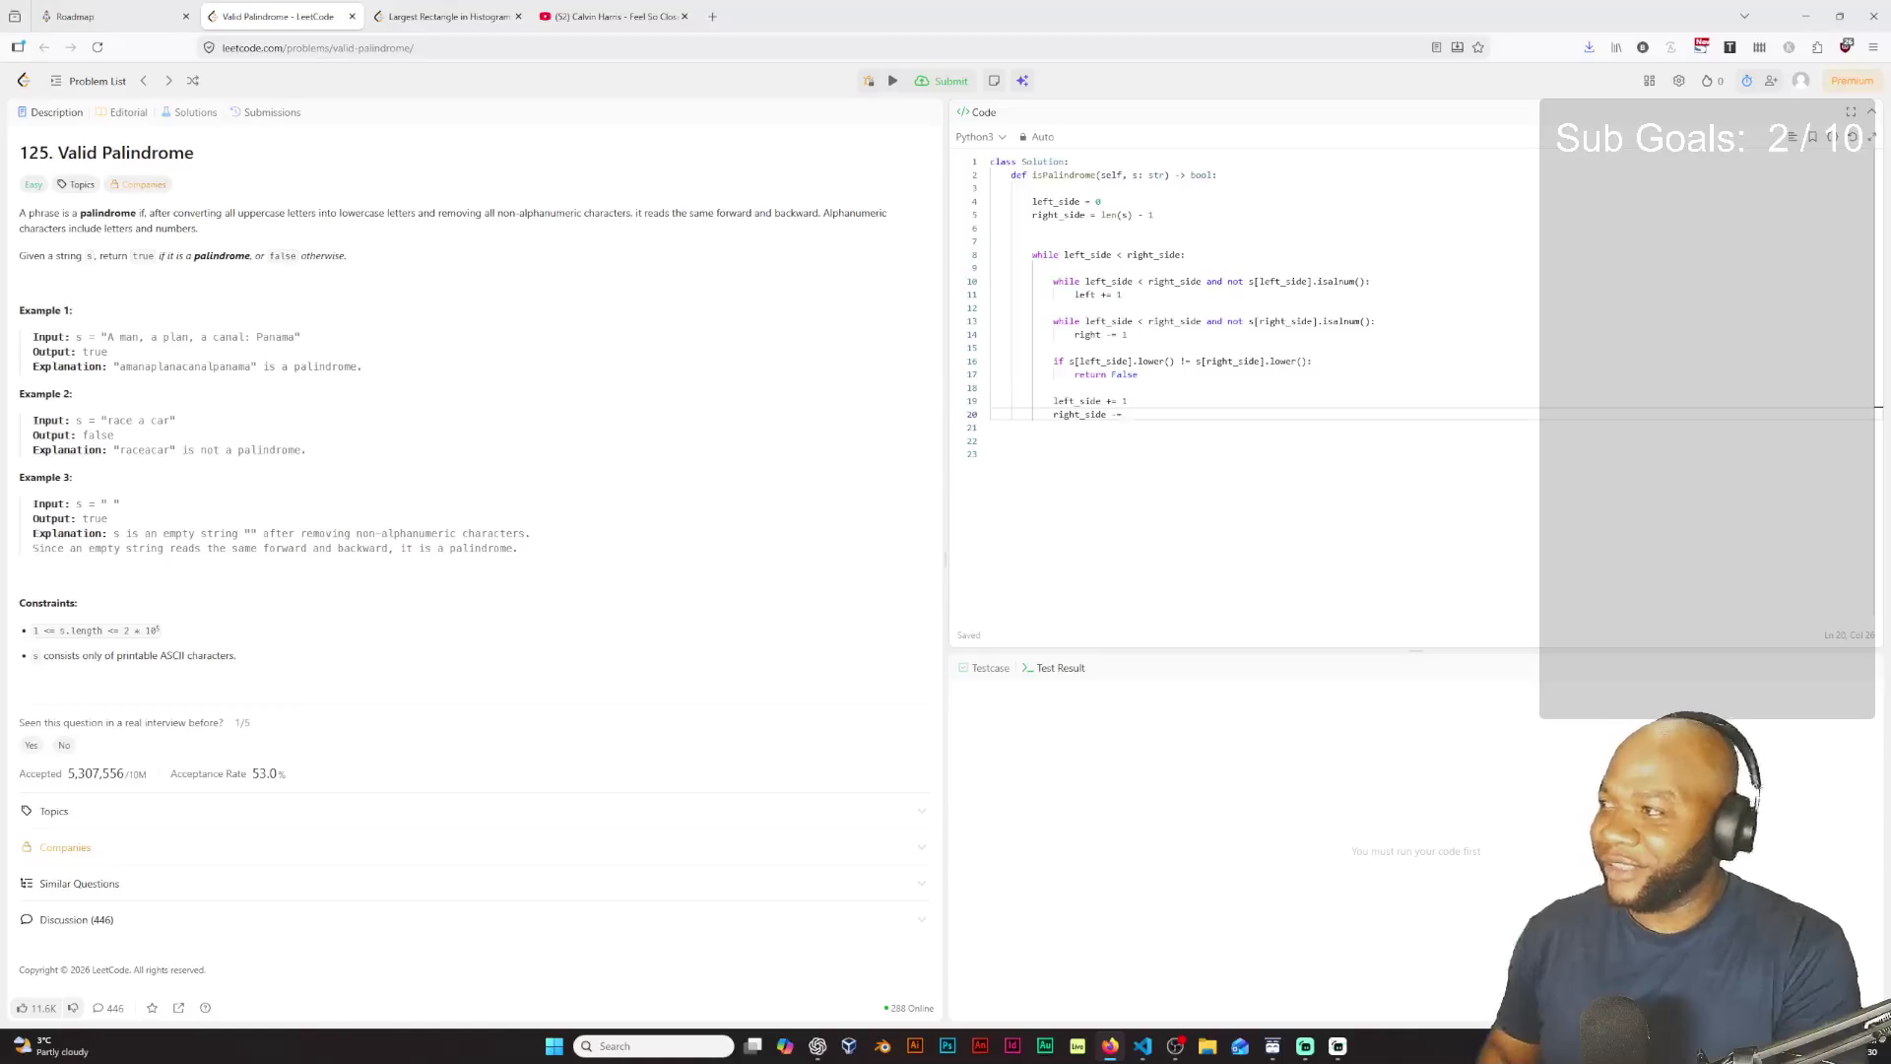
pyautogui.write(' 1')
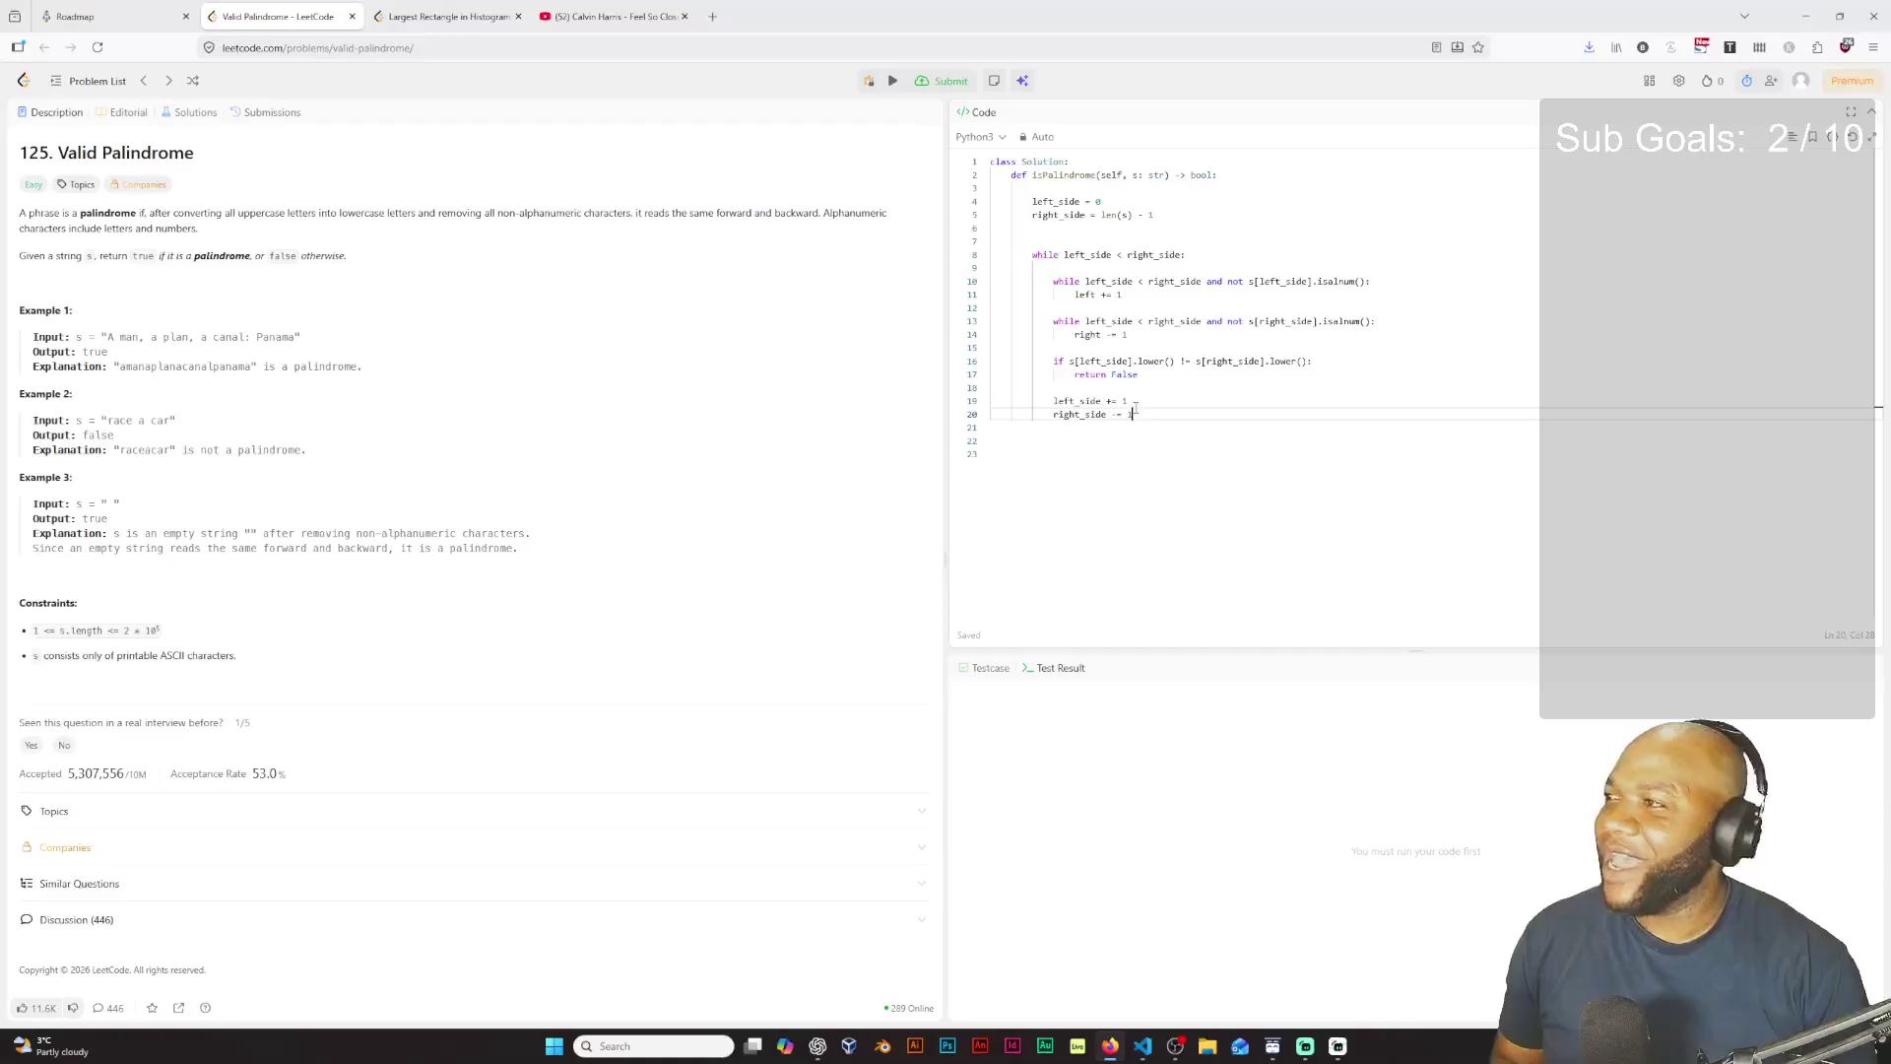
pyautogui.press('Return')
pyautogui.press('Return')
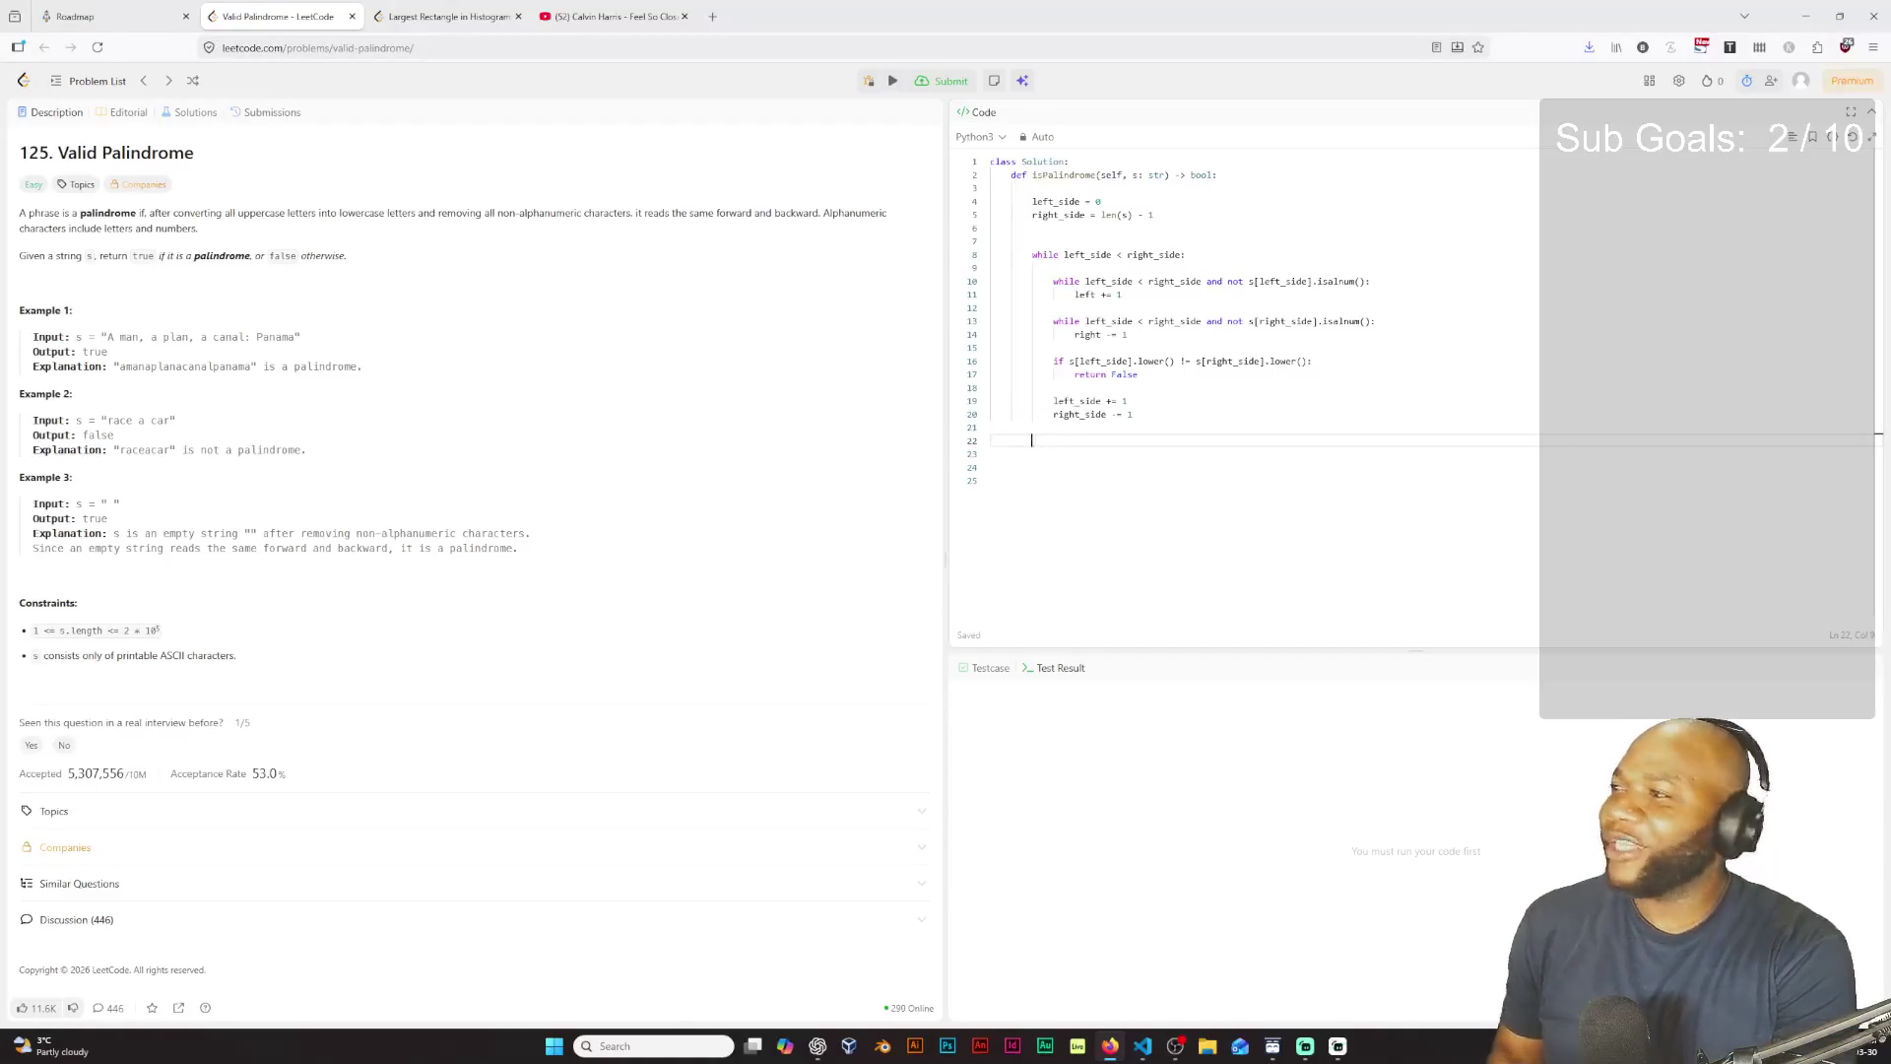
pyautogui.write('retrun')
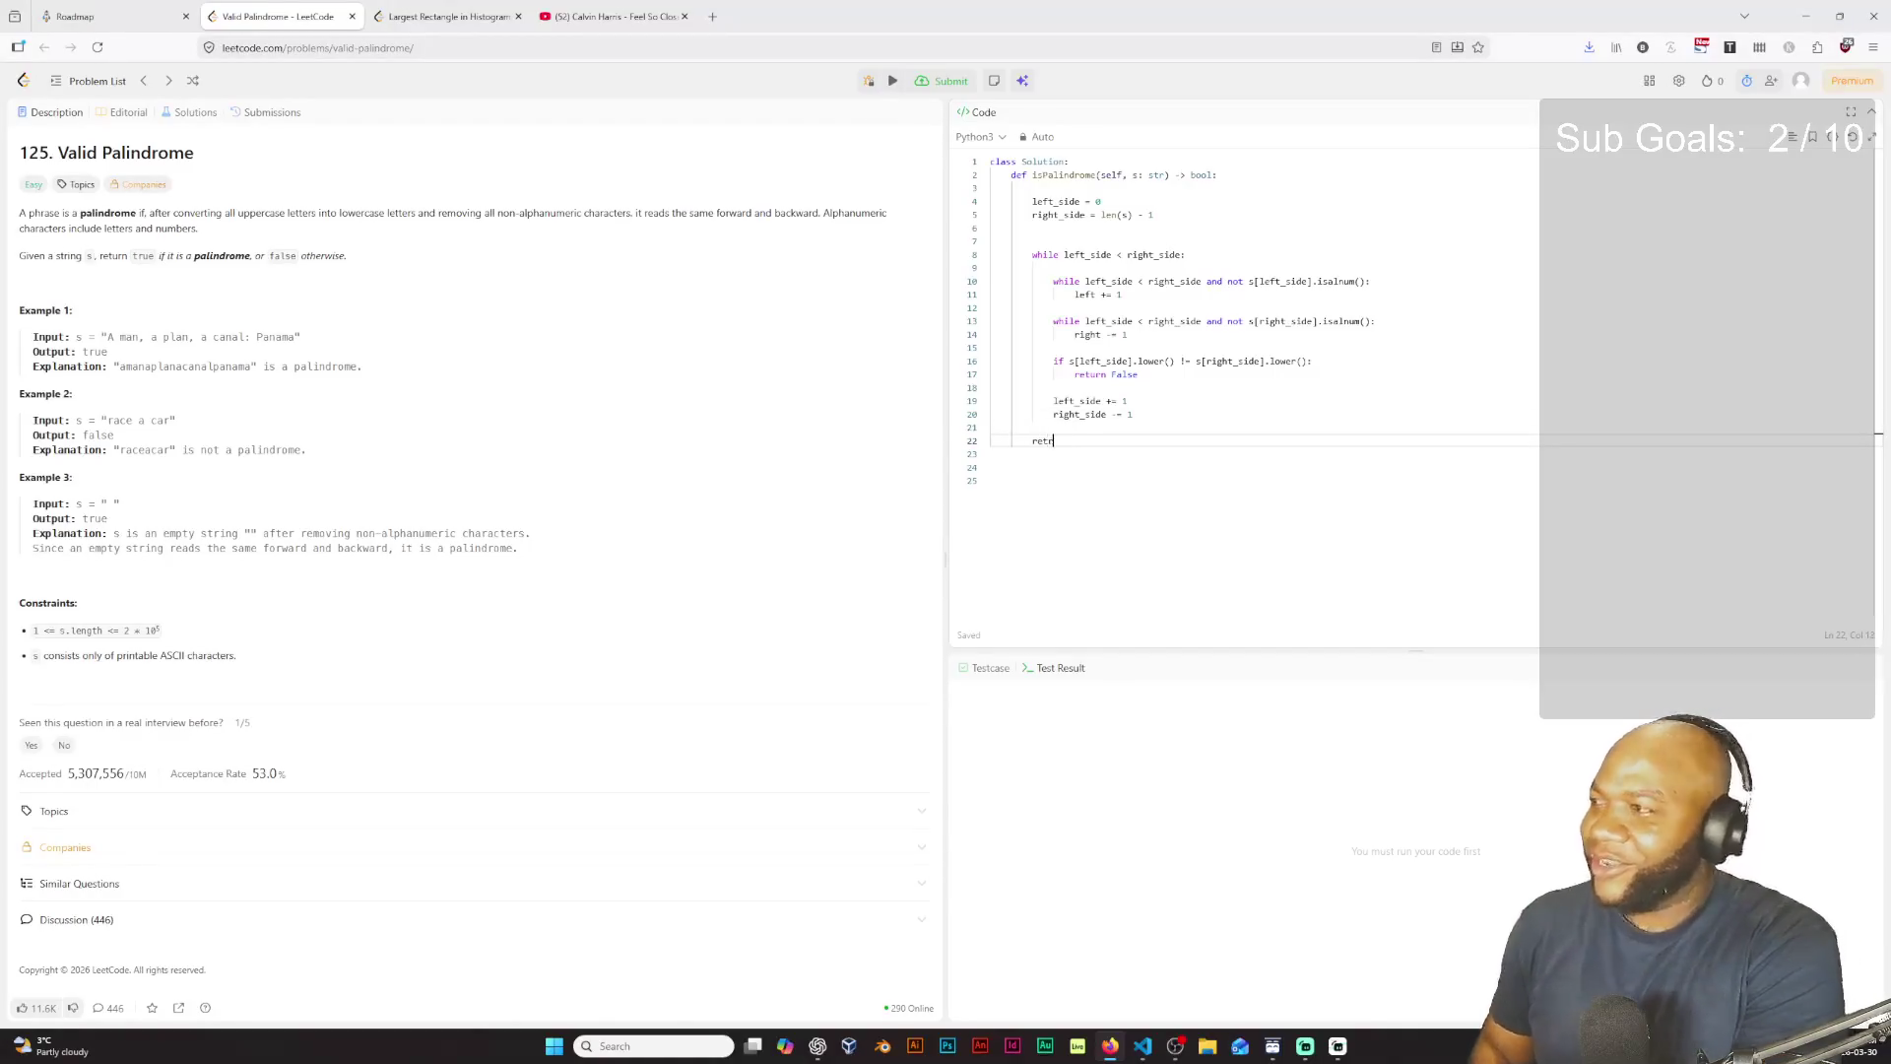
pyautogui.press('BackSpace')
pyautogui.press('BackSpace')
pyautogui.press('BackSpace')
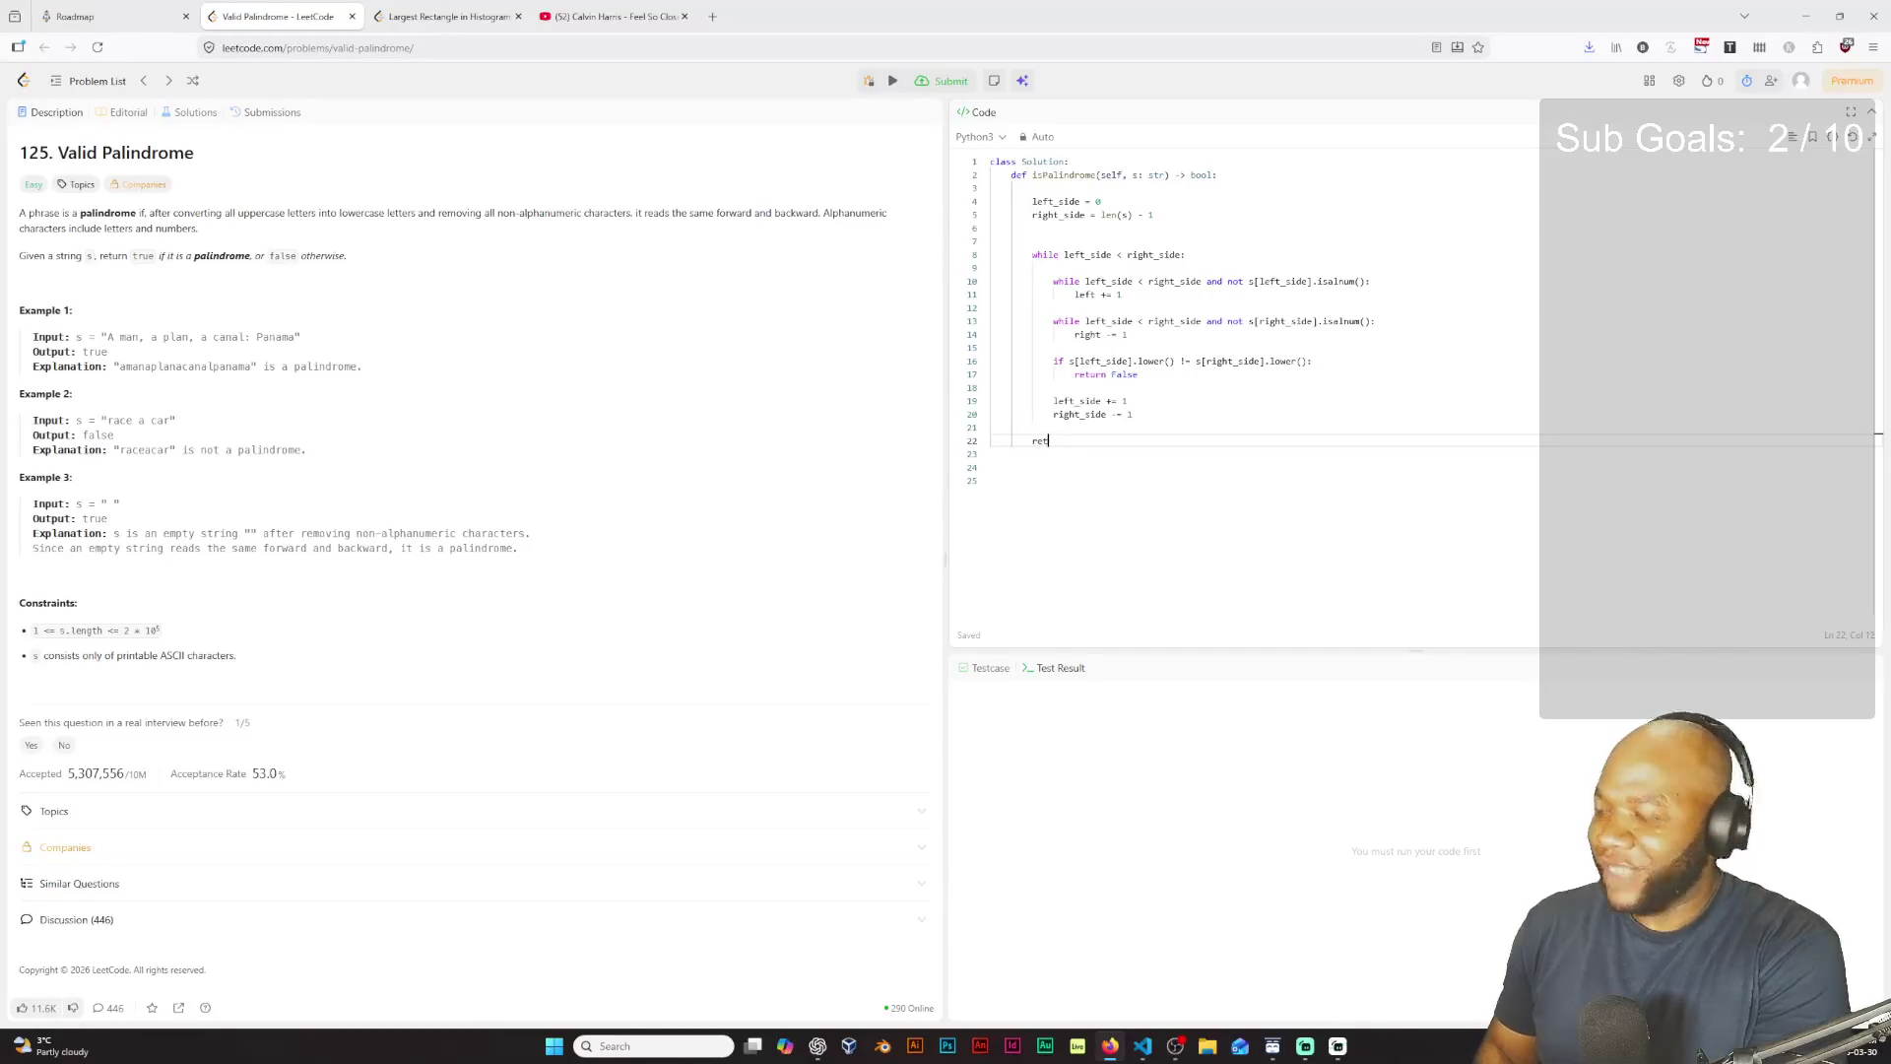
pyautogui.write('urn')
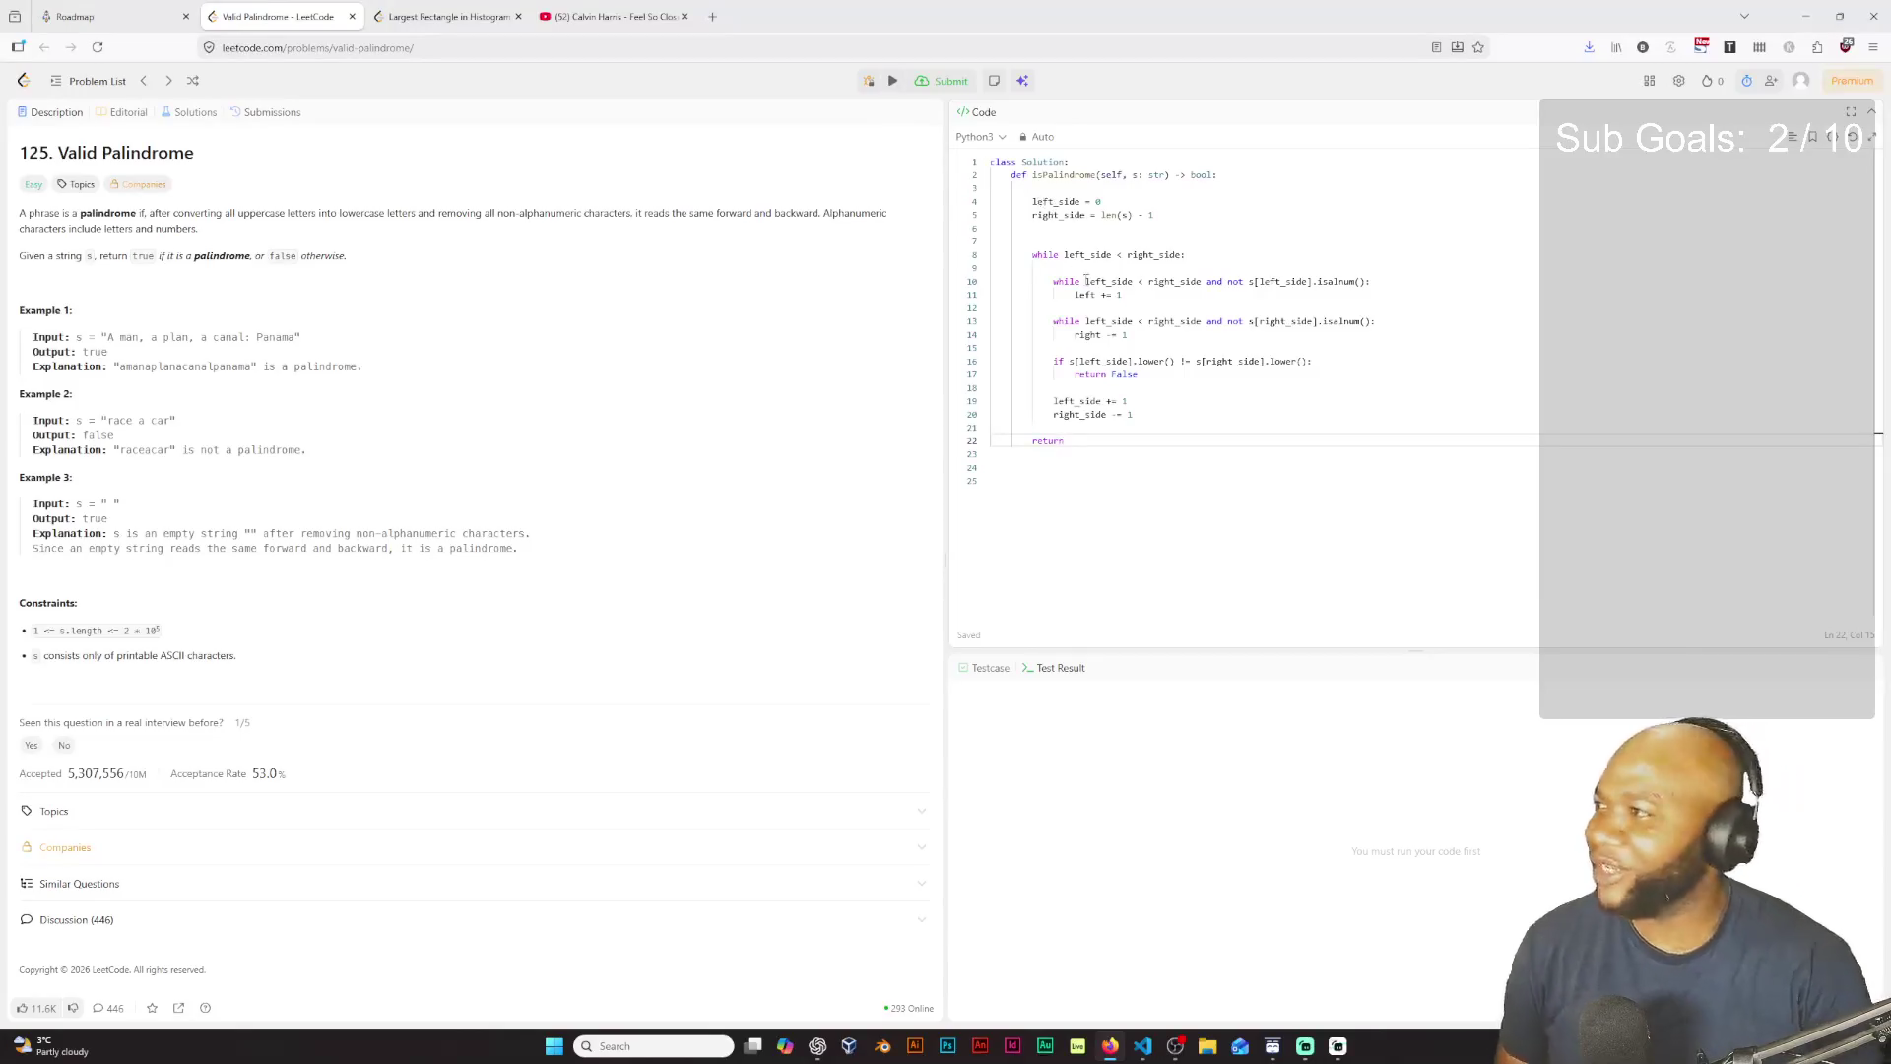
# Step: Run the code, then rename 'left' to 'left_side' on line 11 and go to 'right' on line 14
pyautogui.click(895, 84)
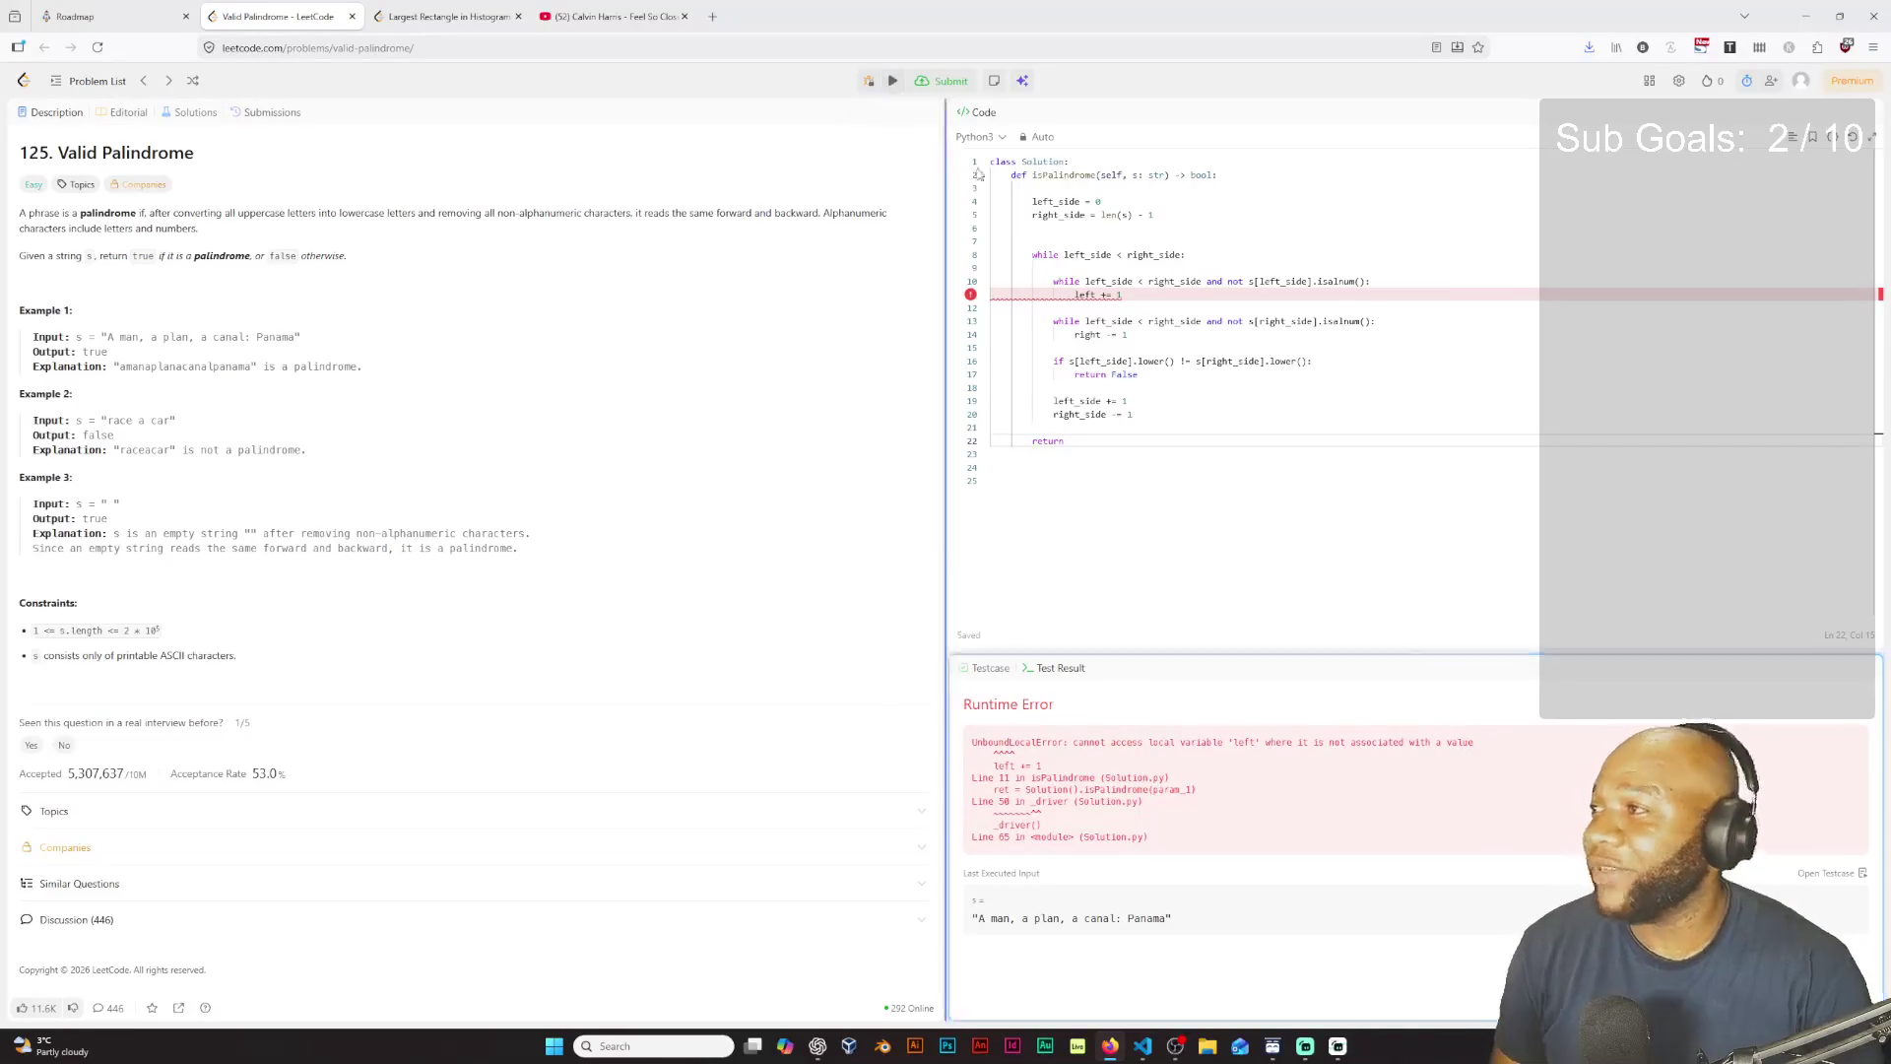
pyautogui.click(1092, 295)
pyautogui.click(1098, 297)
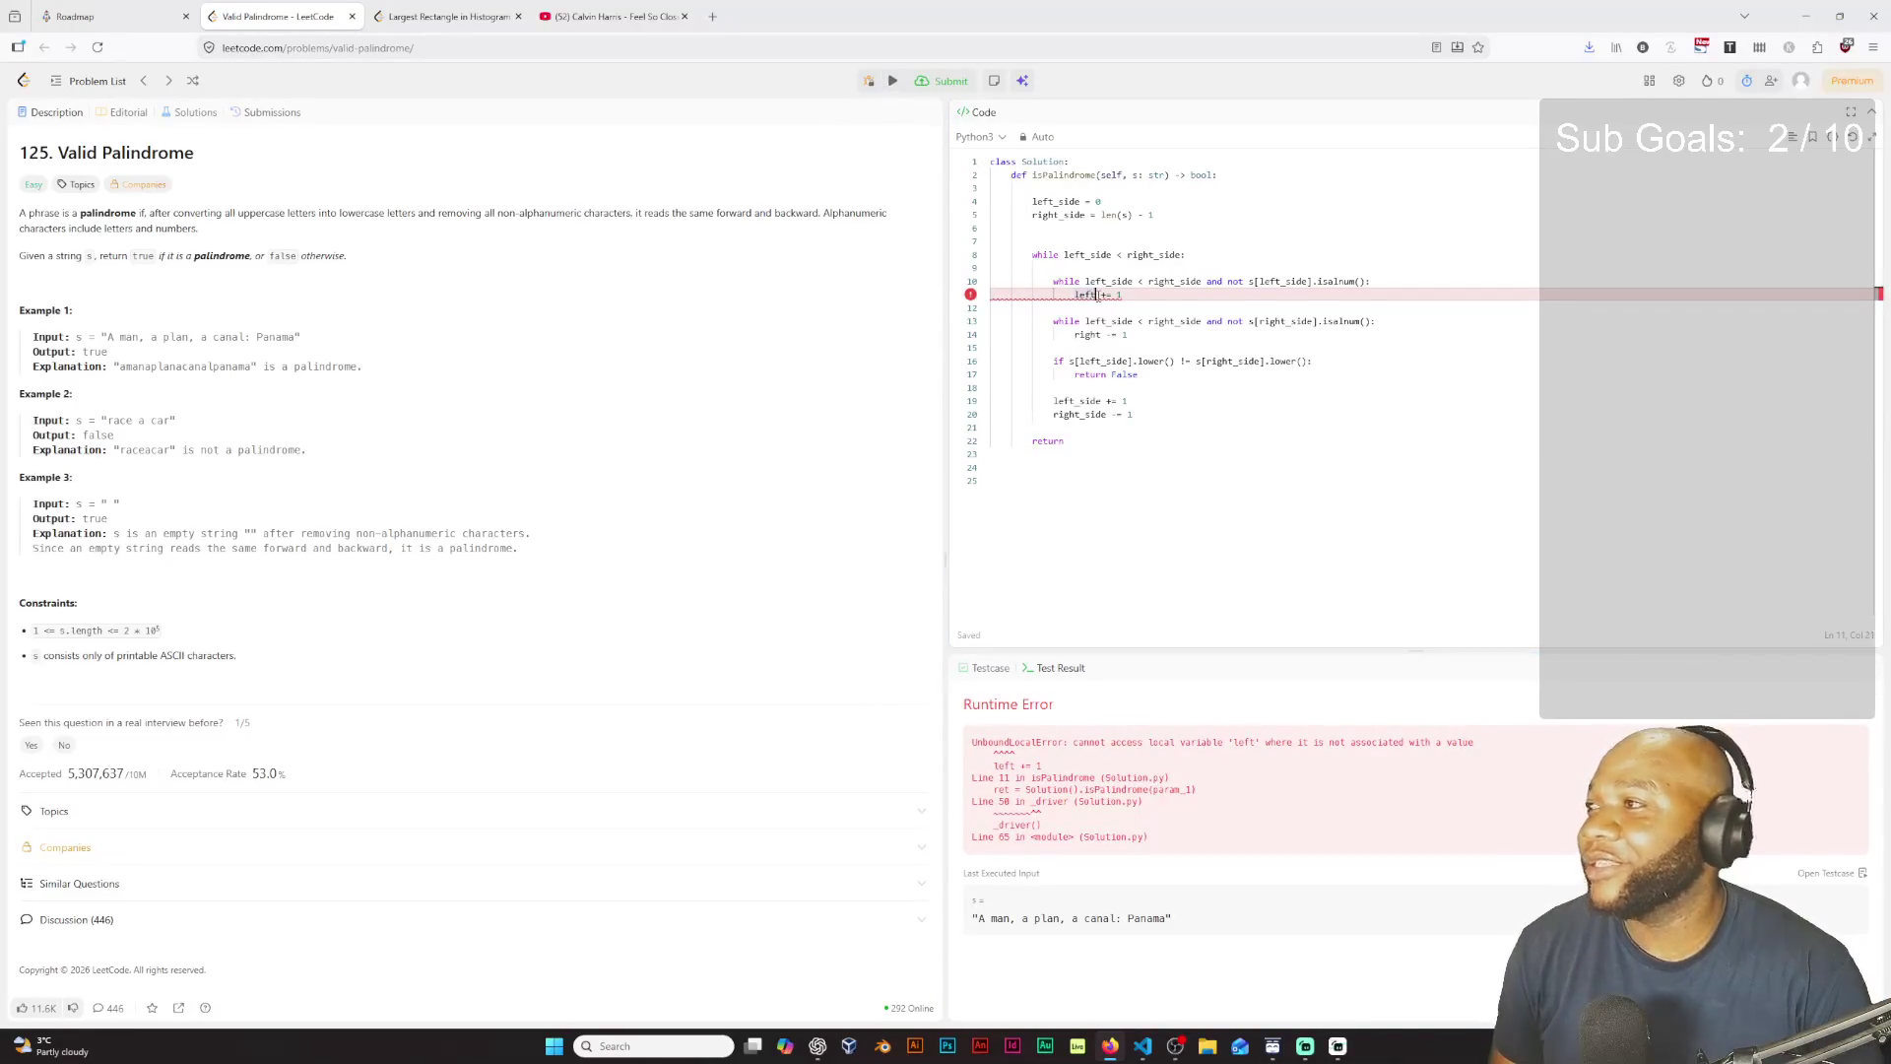
pyautogui.write('_')
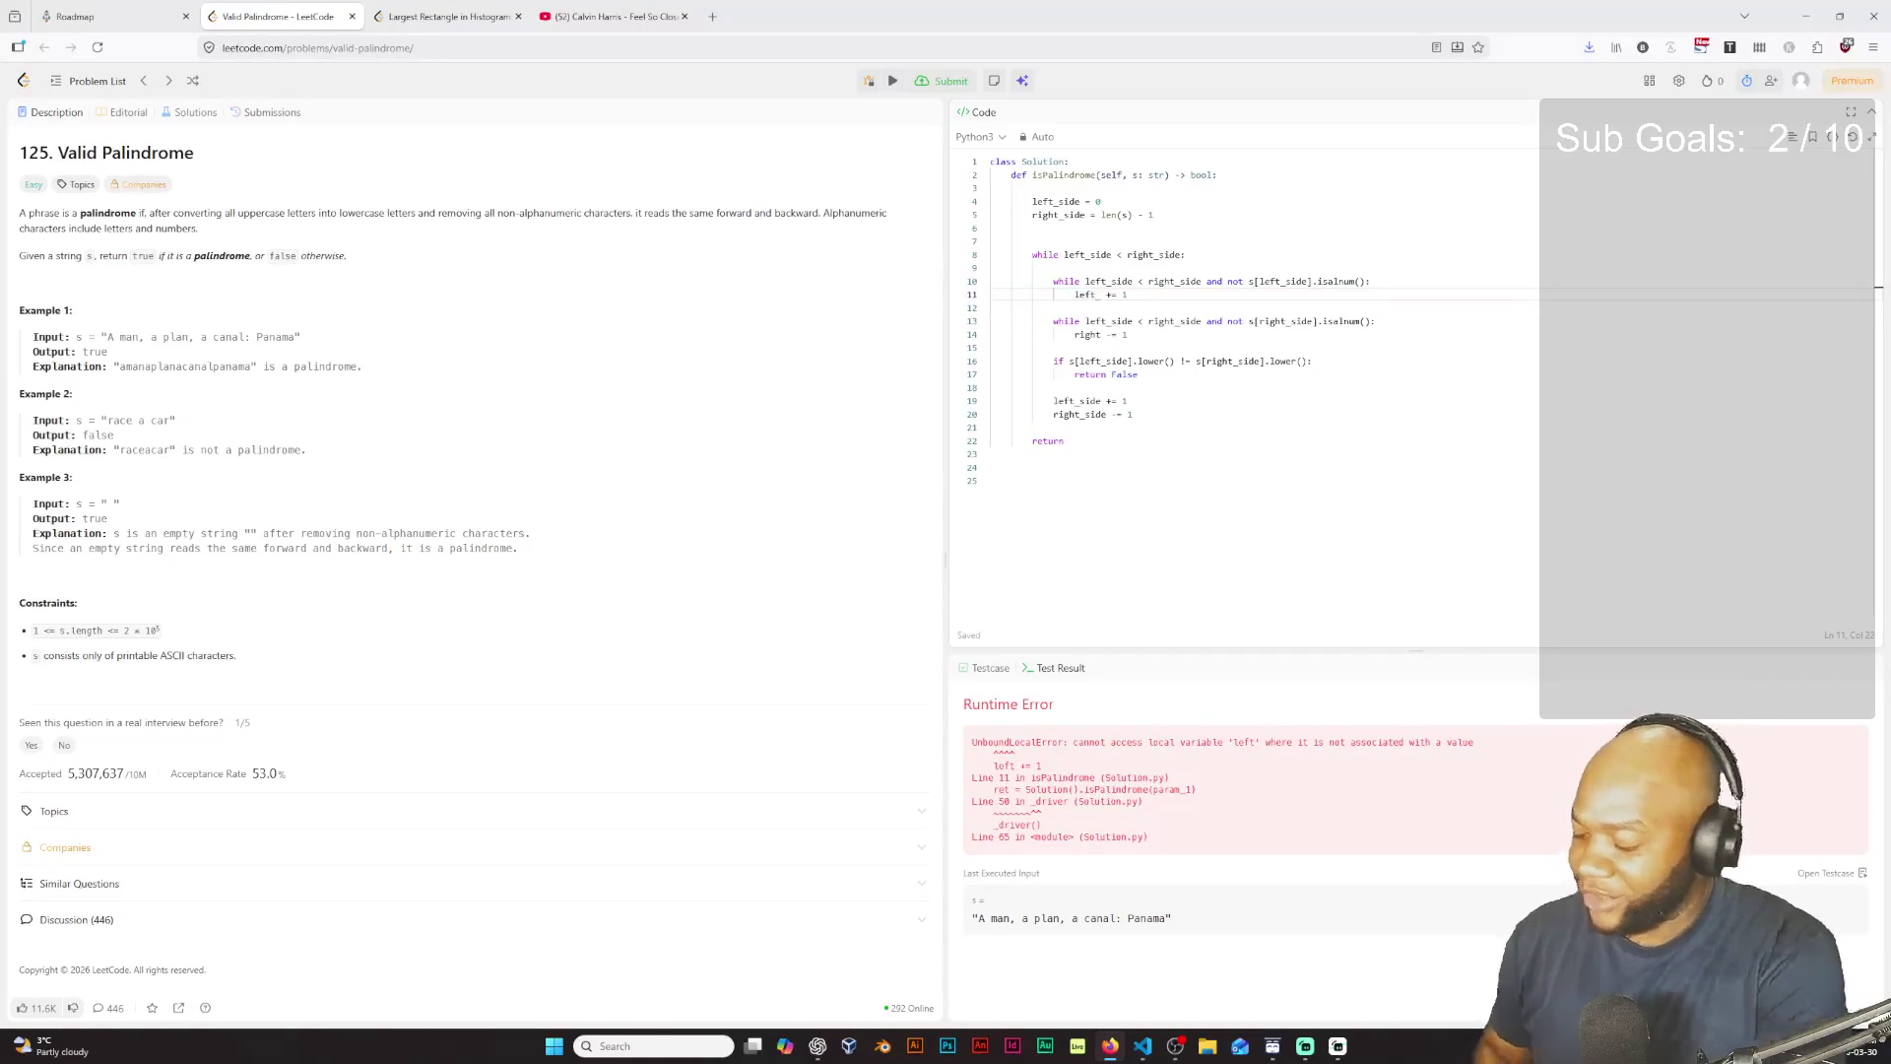
pyautogui.write('side')
pyautogui.click(1100, 336)
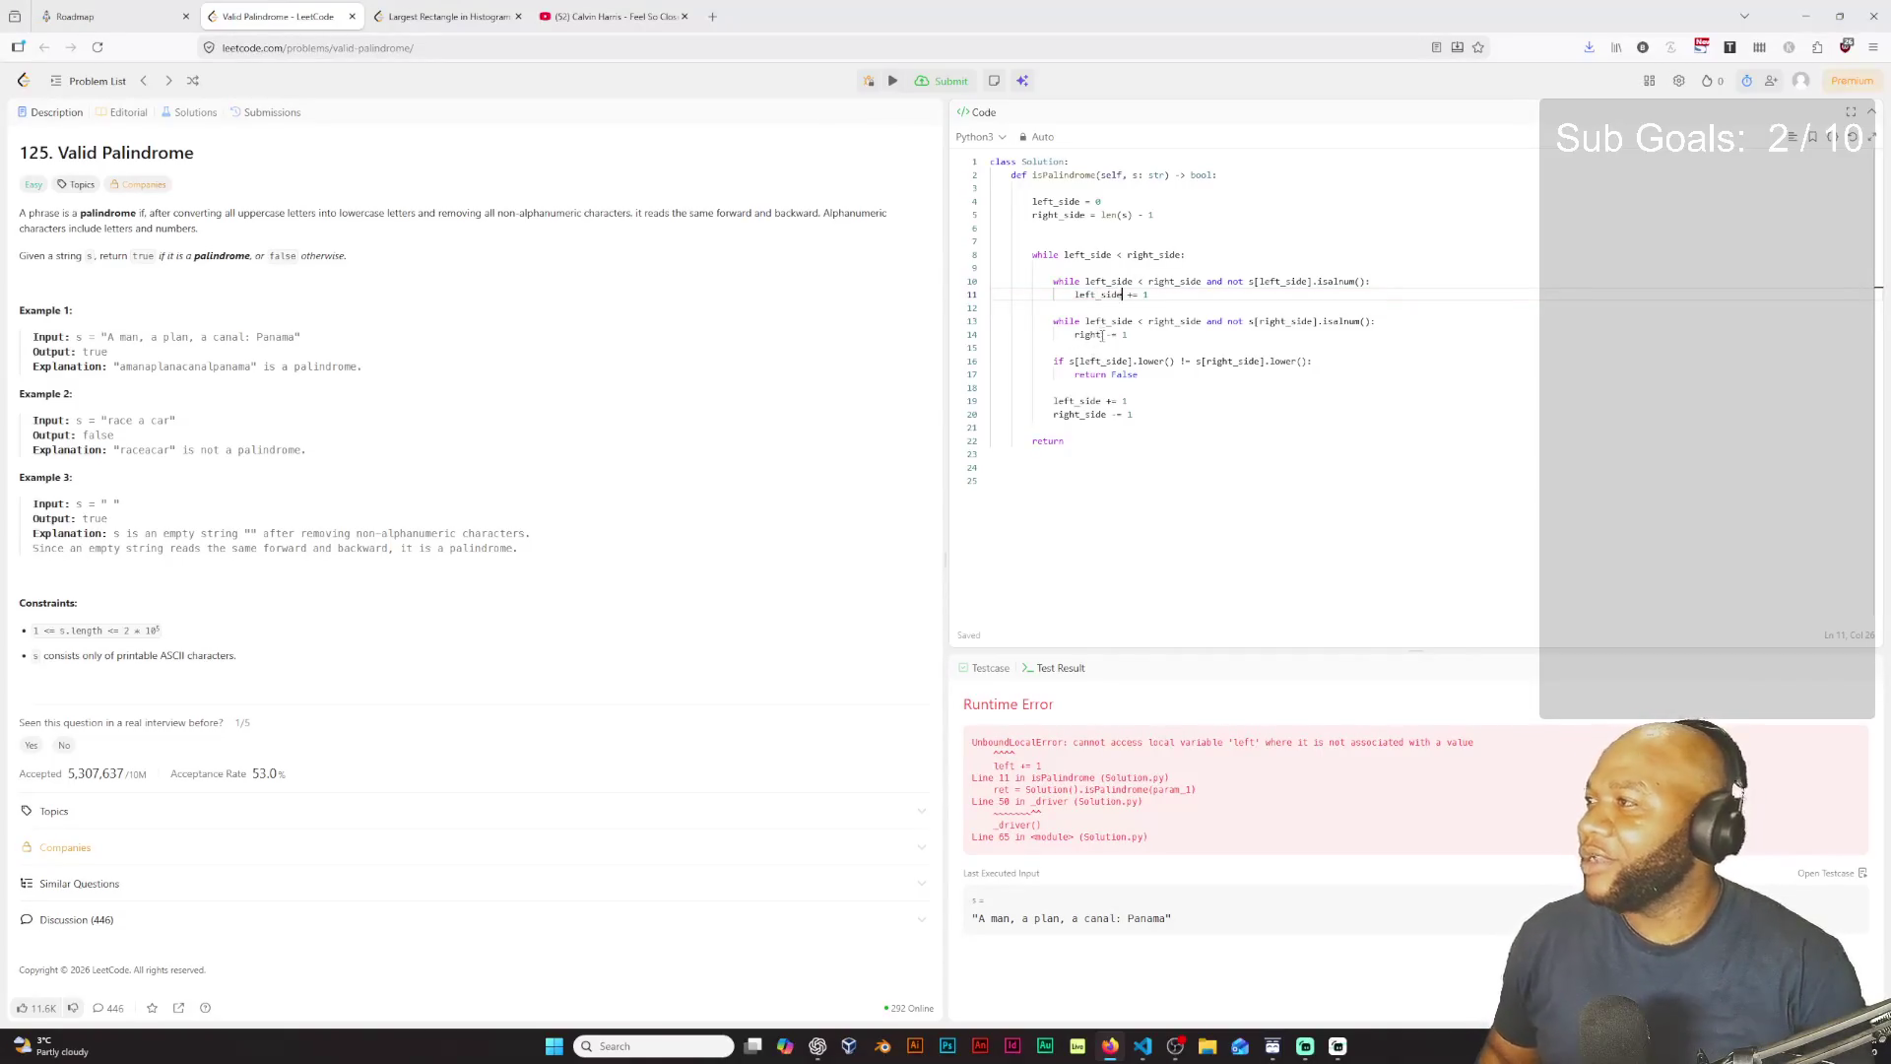
pyautogui.write('_side')
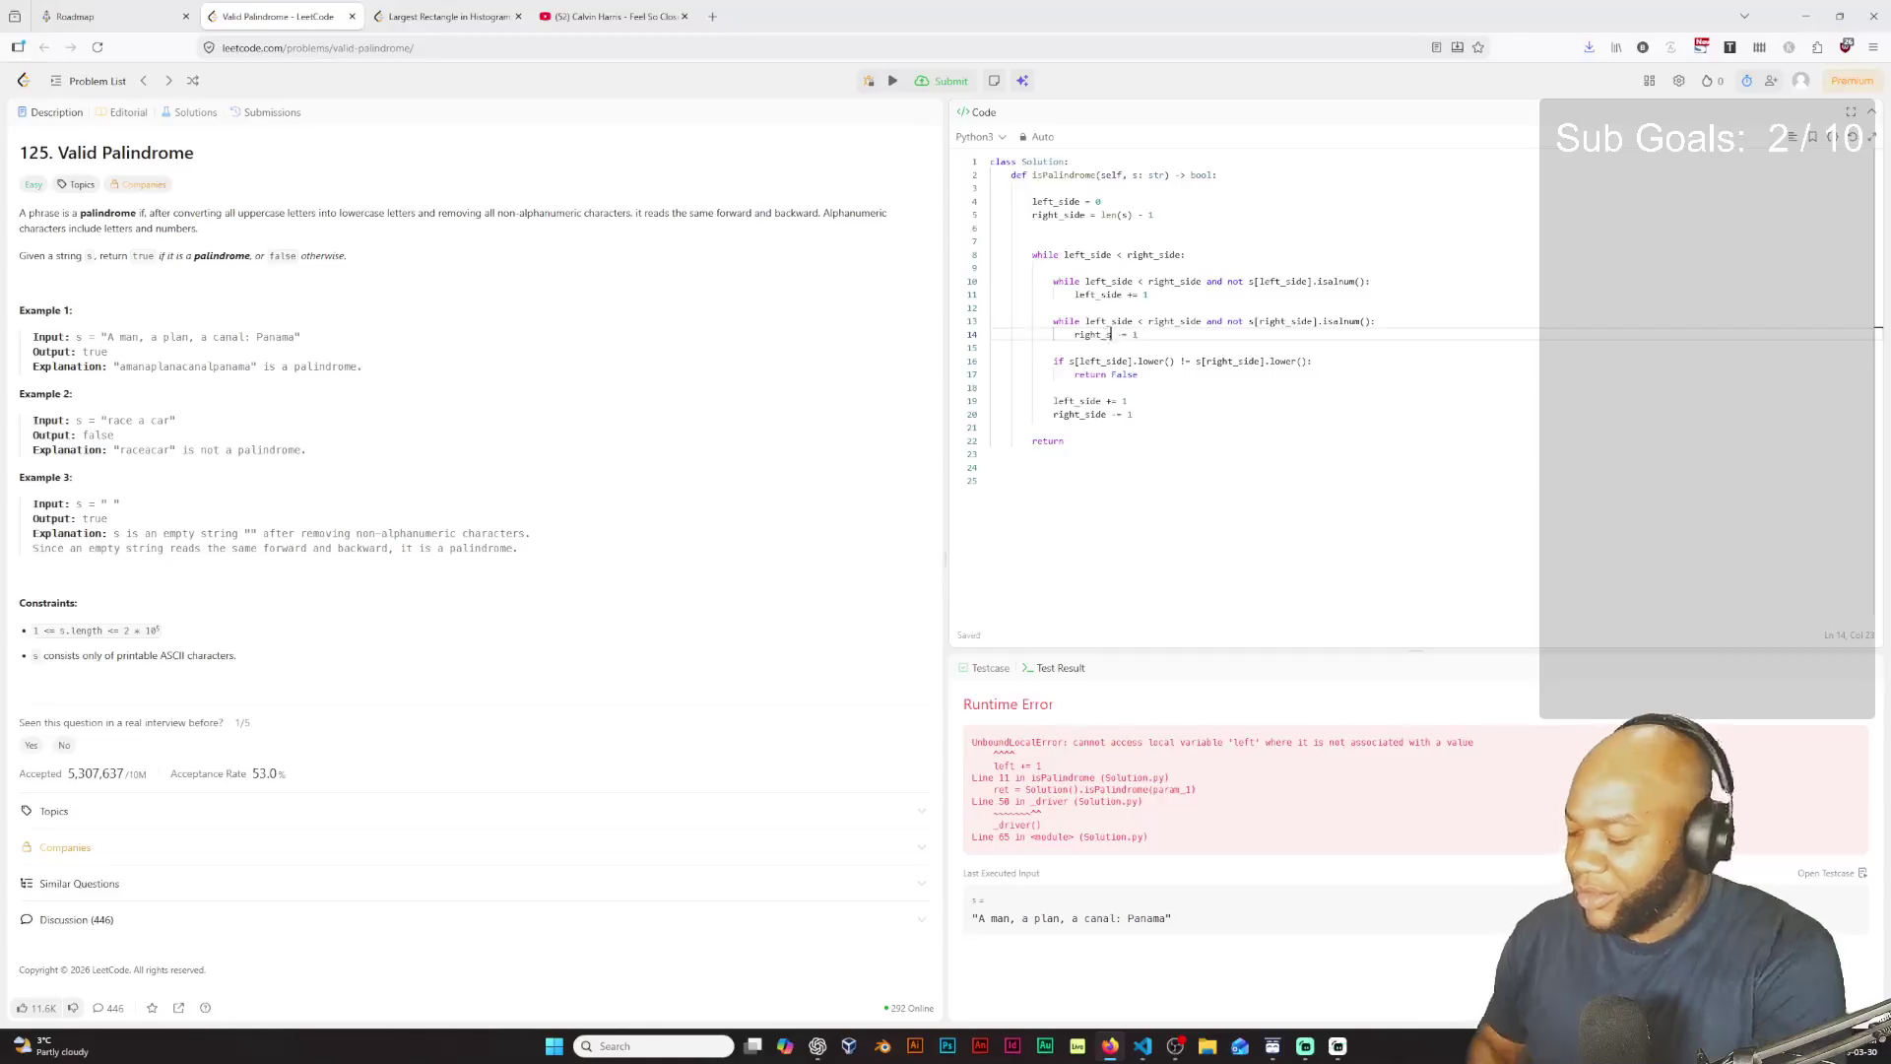
# Step: Rerun the code and complete the final line as 'return True'
pyautogui.click(893, 82)
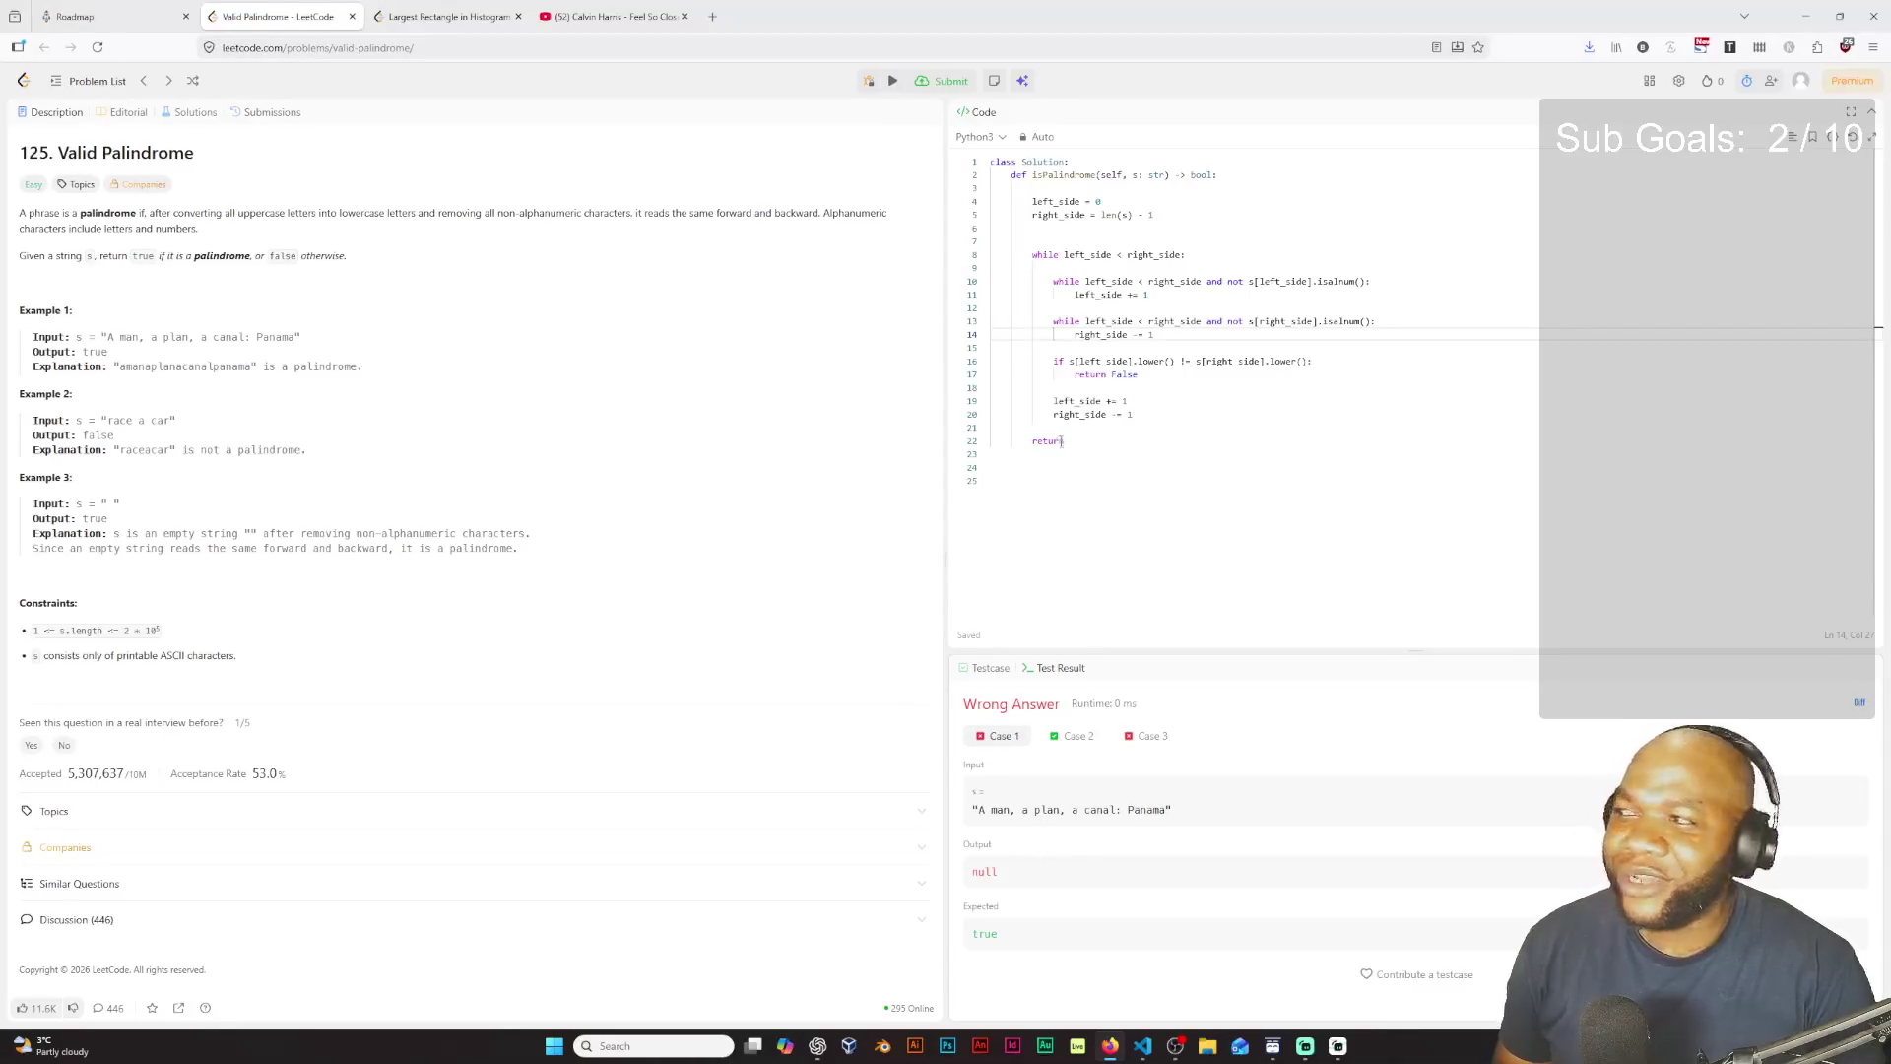
pyautogui.click(1082, 442)
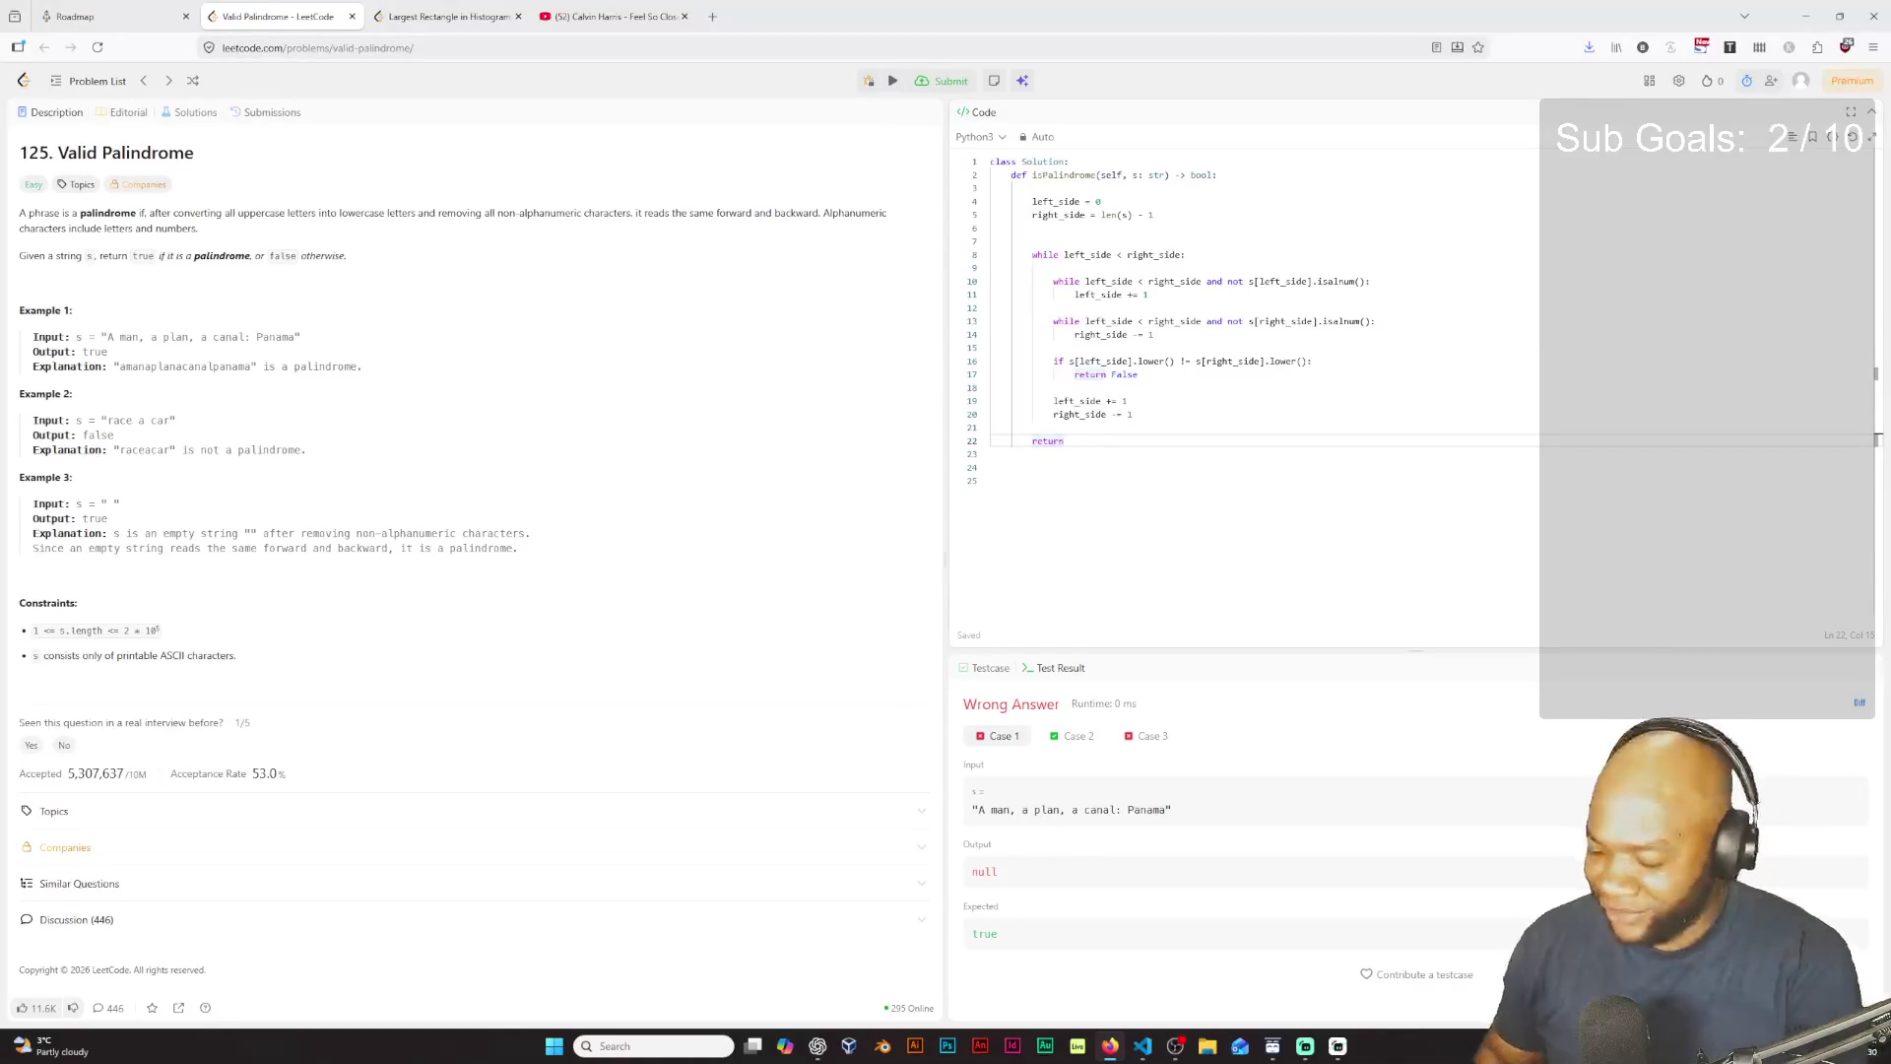
pyautogui.write(' True')
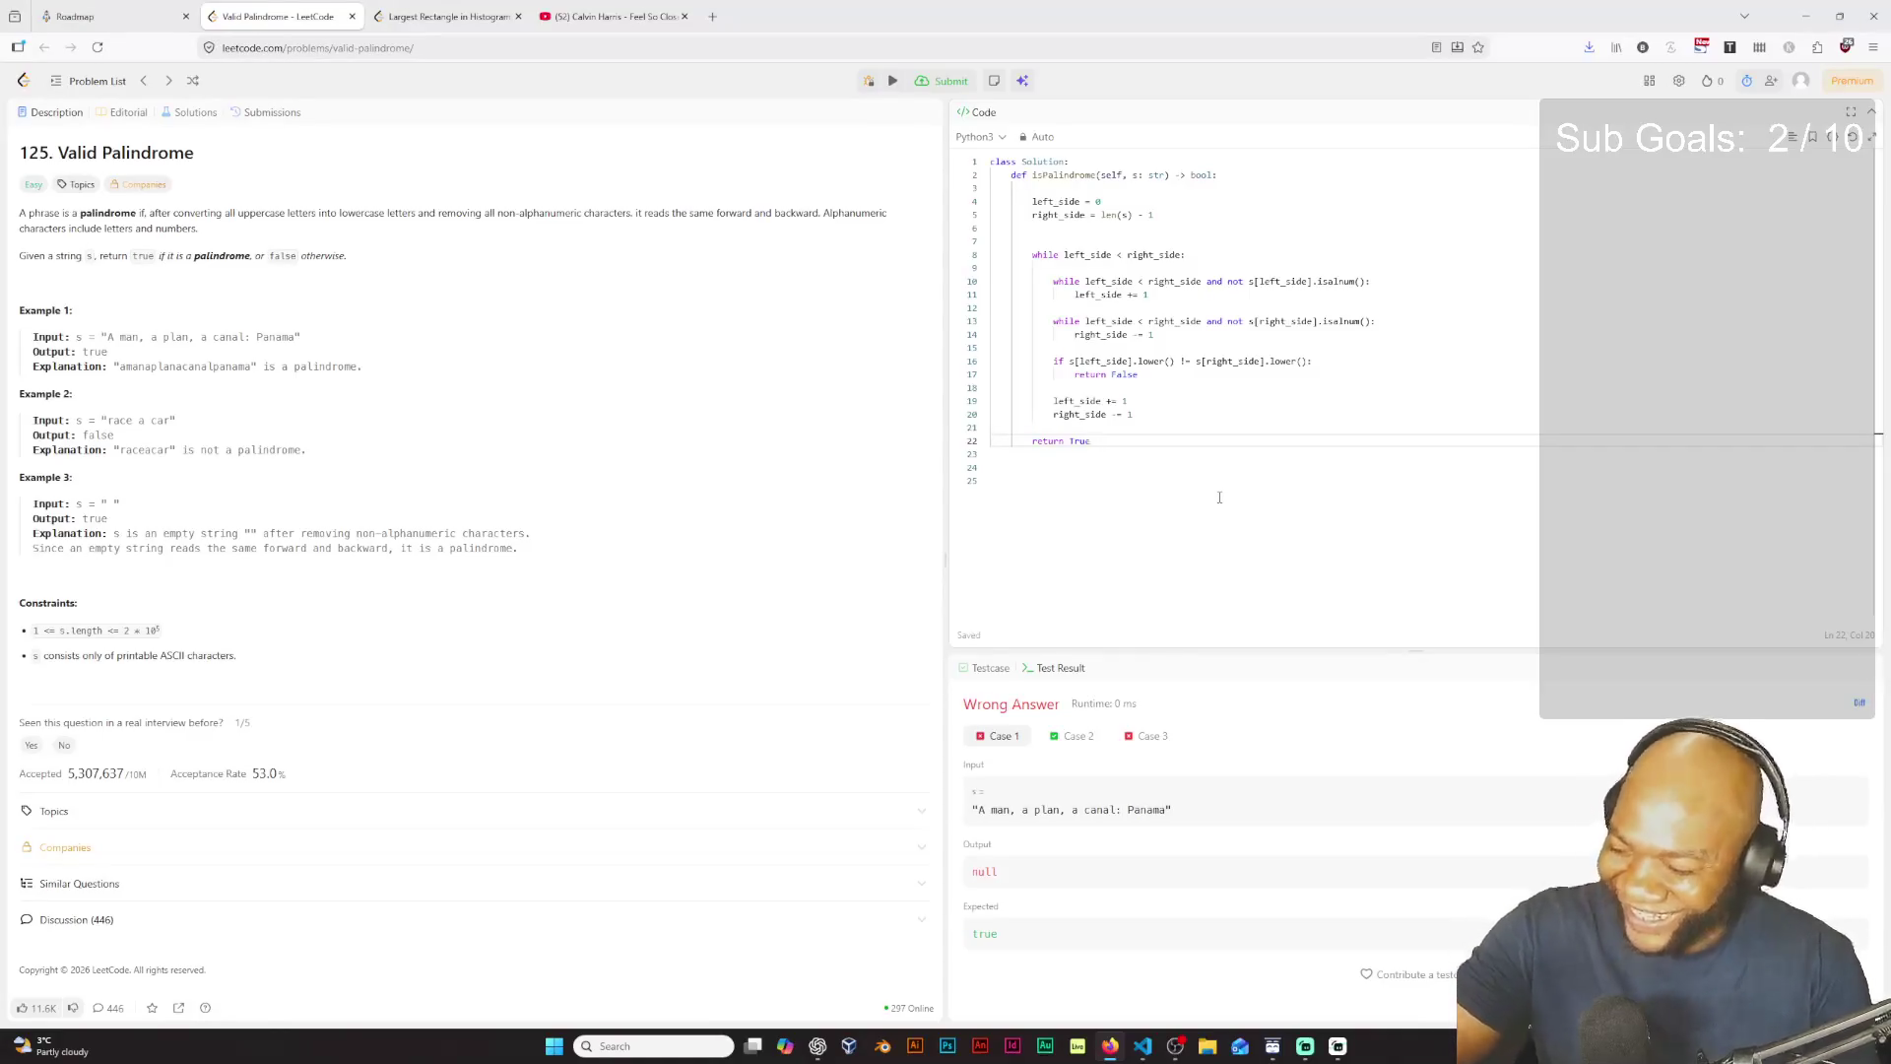
# Step: Run the finished Valid Palindrome solution against the test cases
pyautogui.click(893, 82)
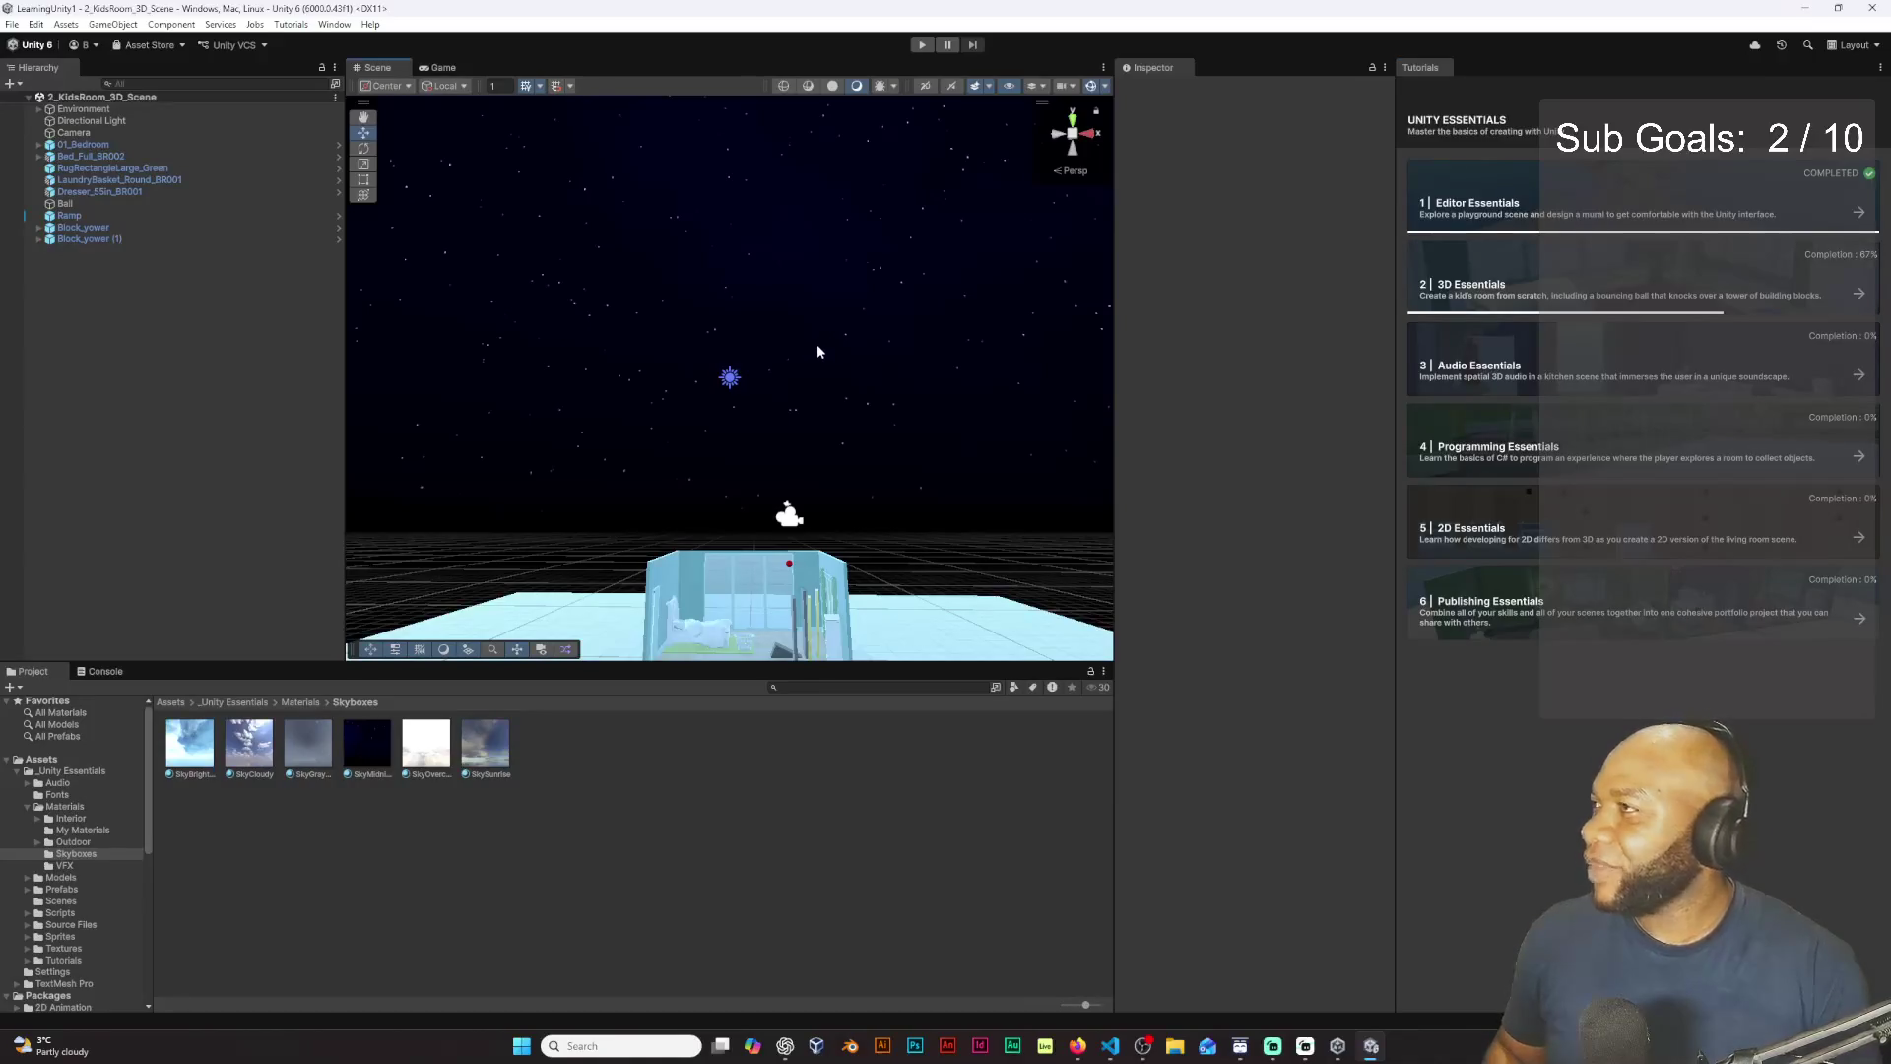
# Step: Select and frame 01_Bedroom, then undo its move to -0.99 on X
pyautogui.scroll(3, 880, 358)
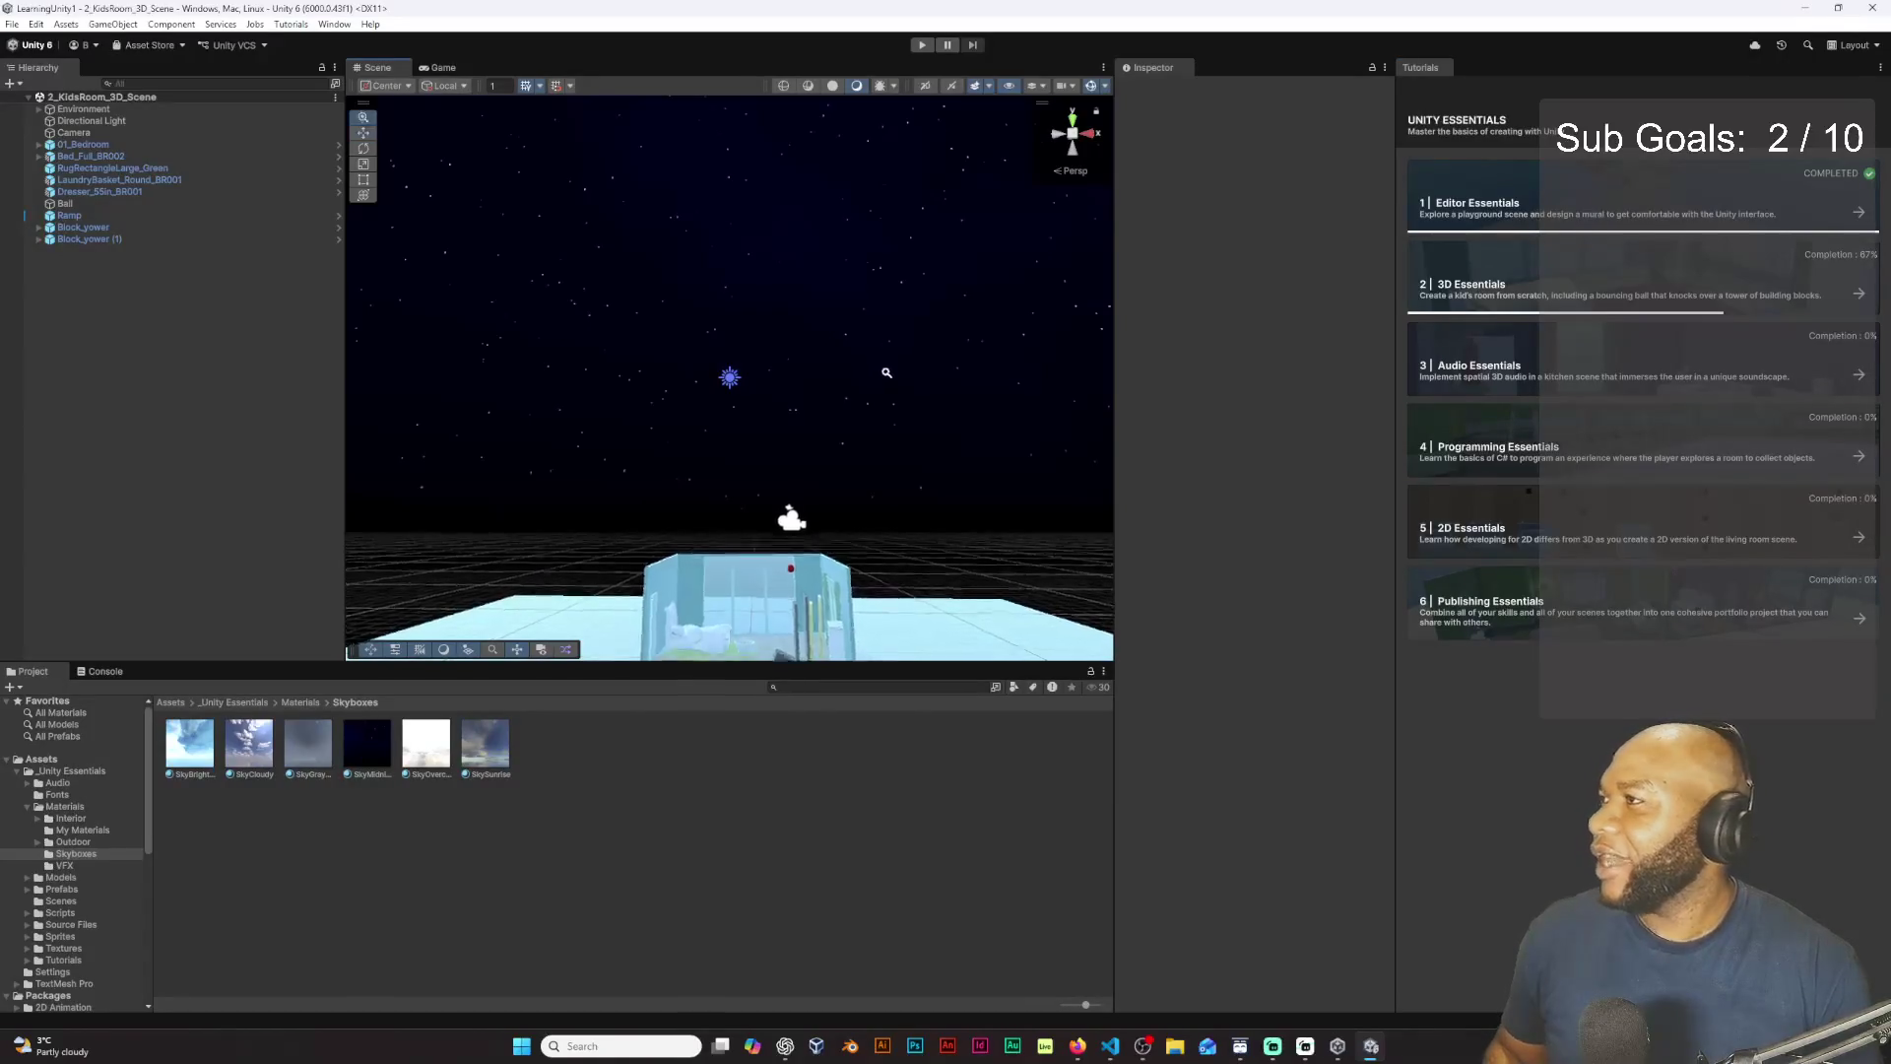
pyautogui.scroll(-2, 855, 453)
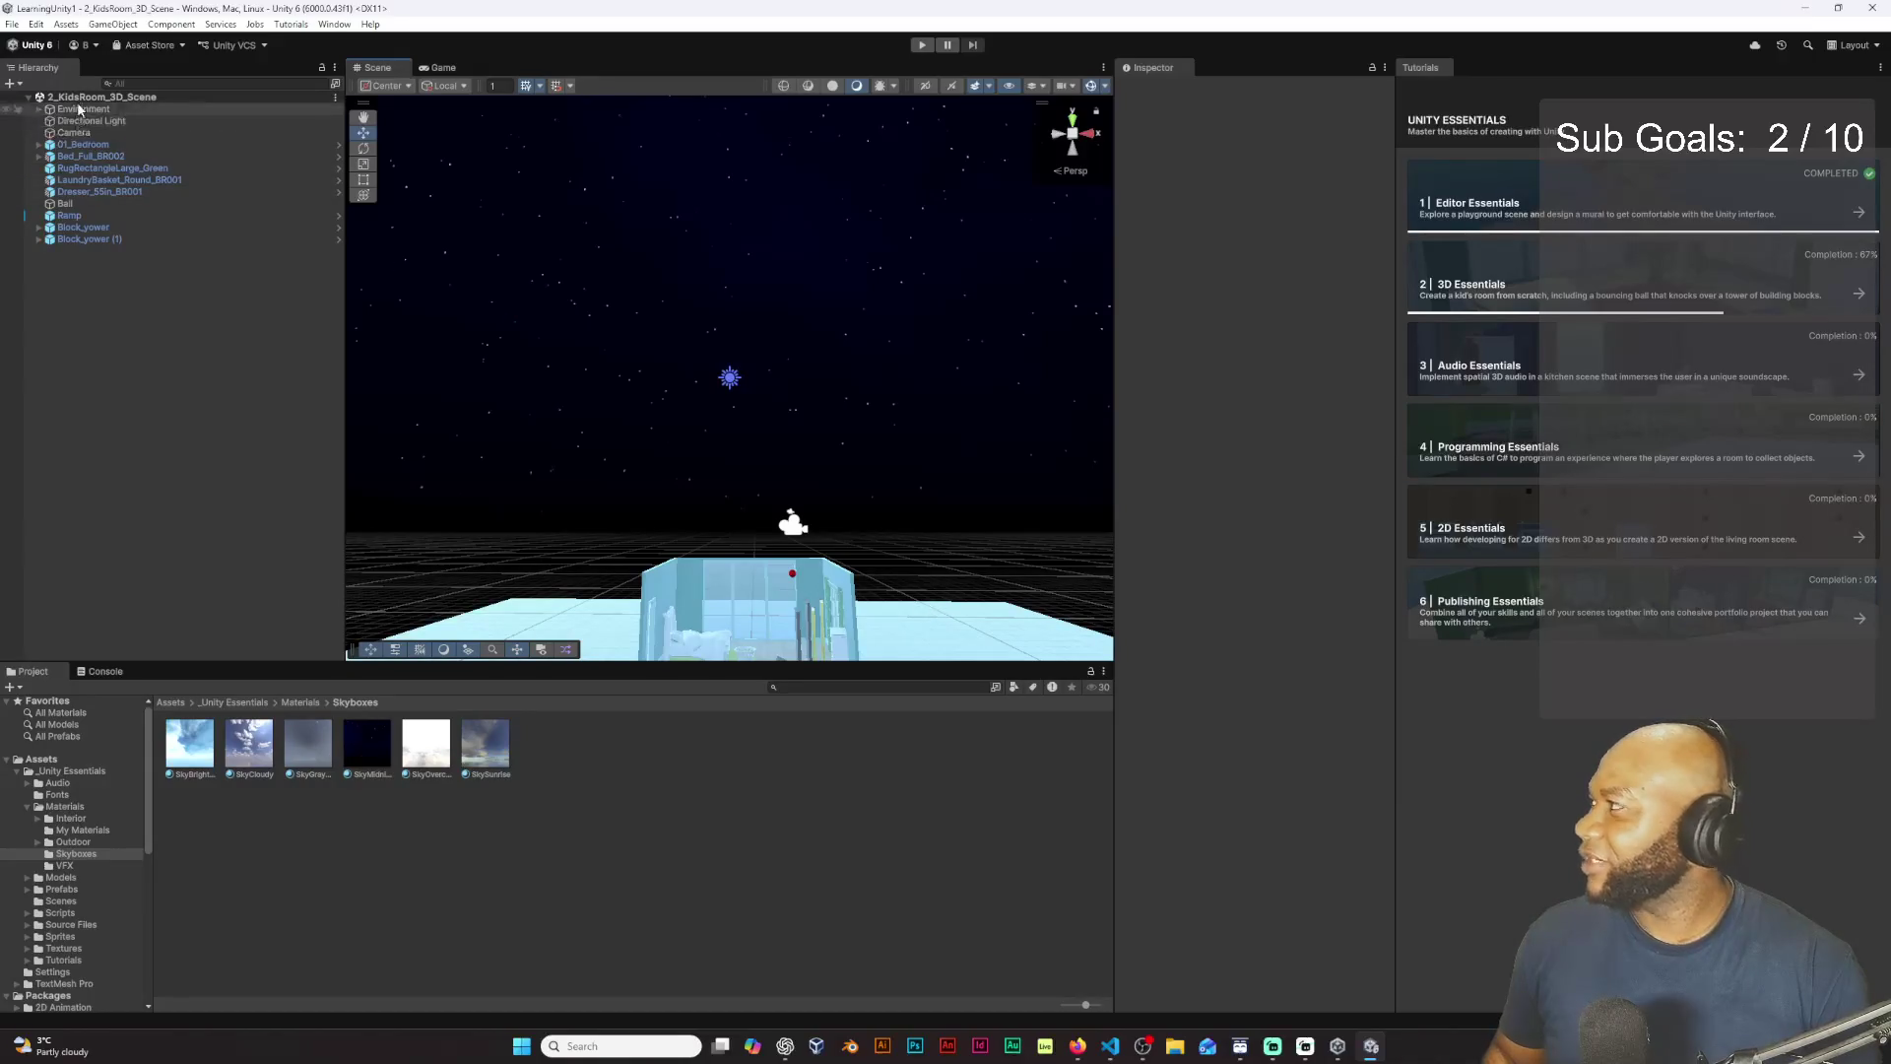
pyautogui.click(86, 144)
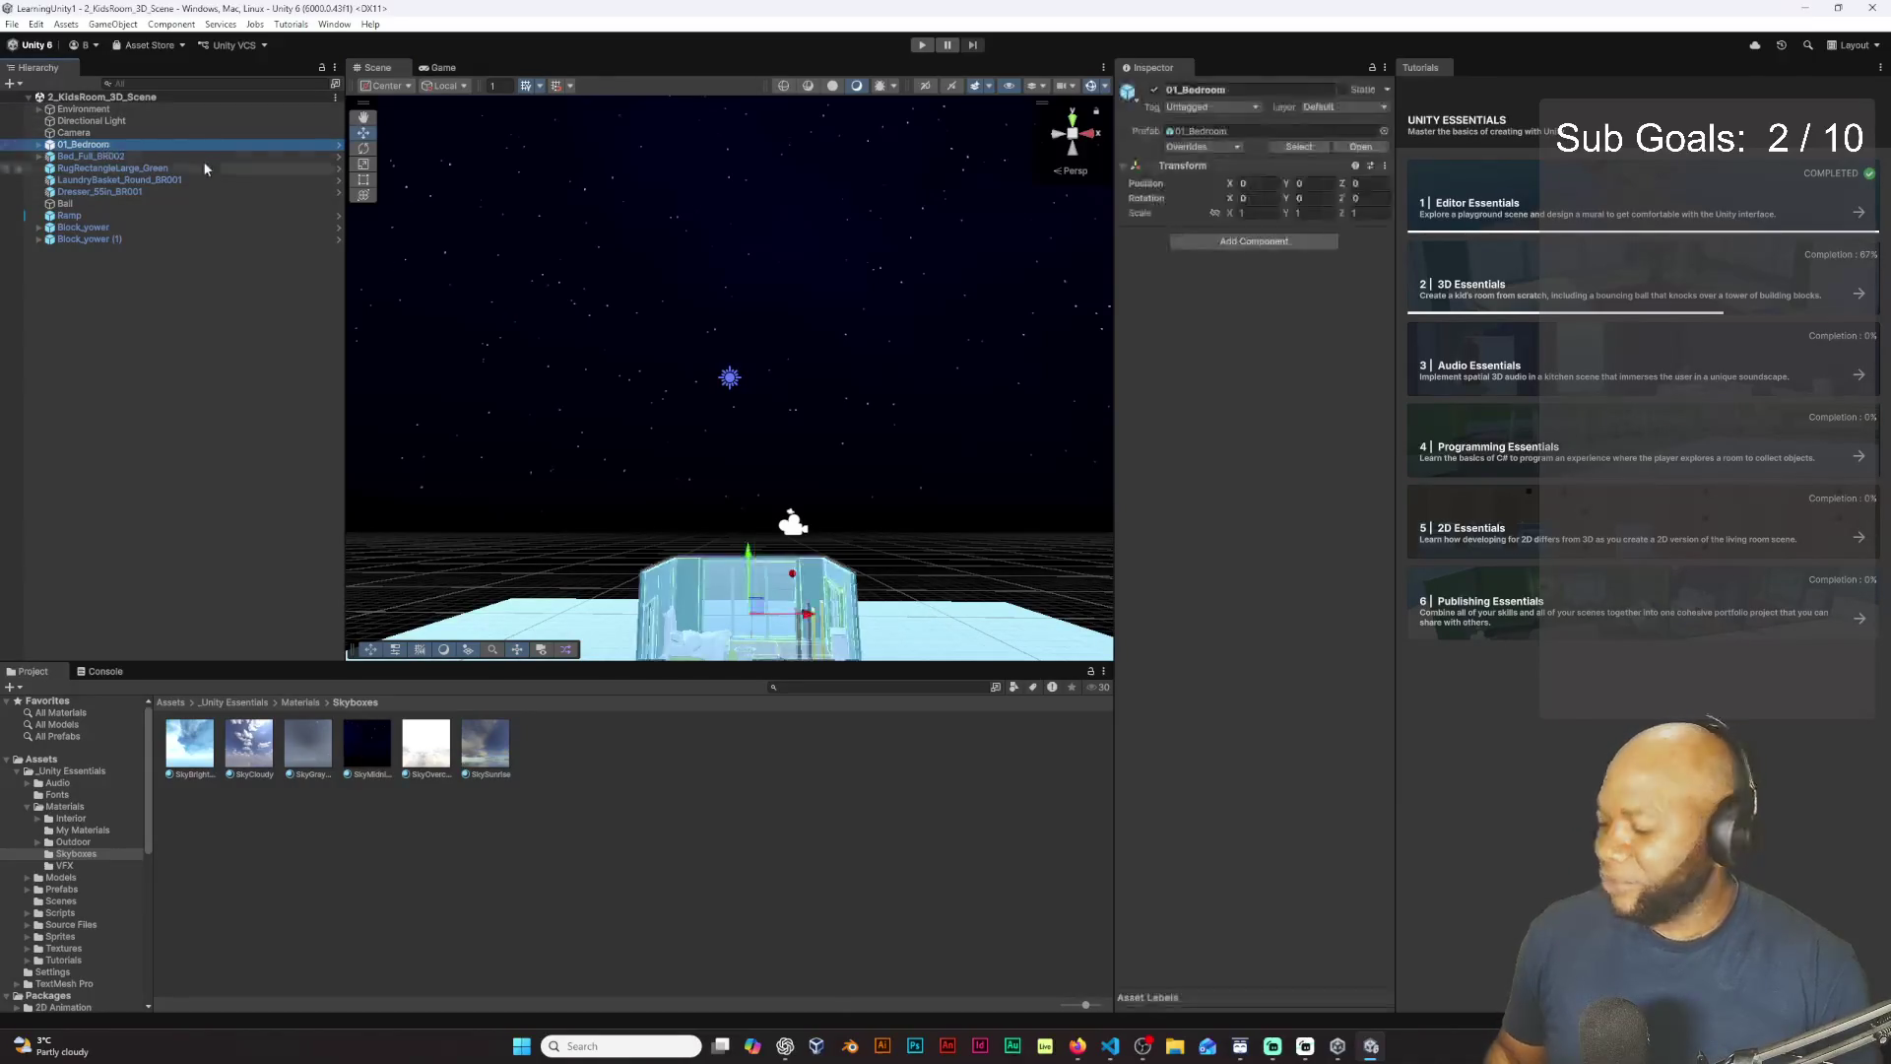
pyautogui.press('f')
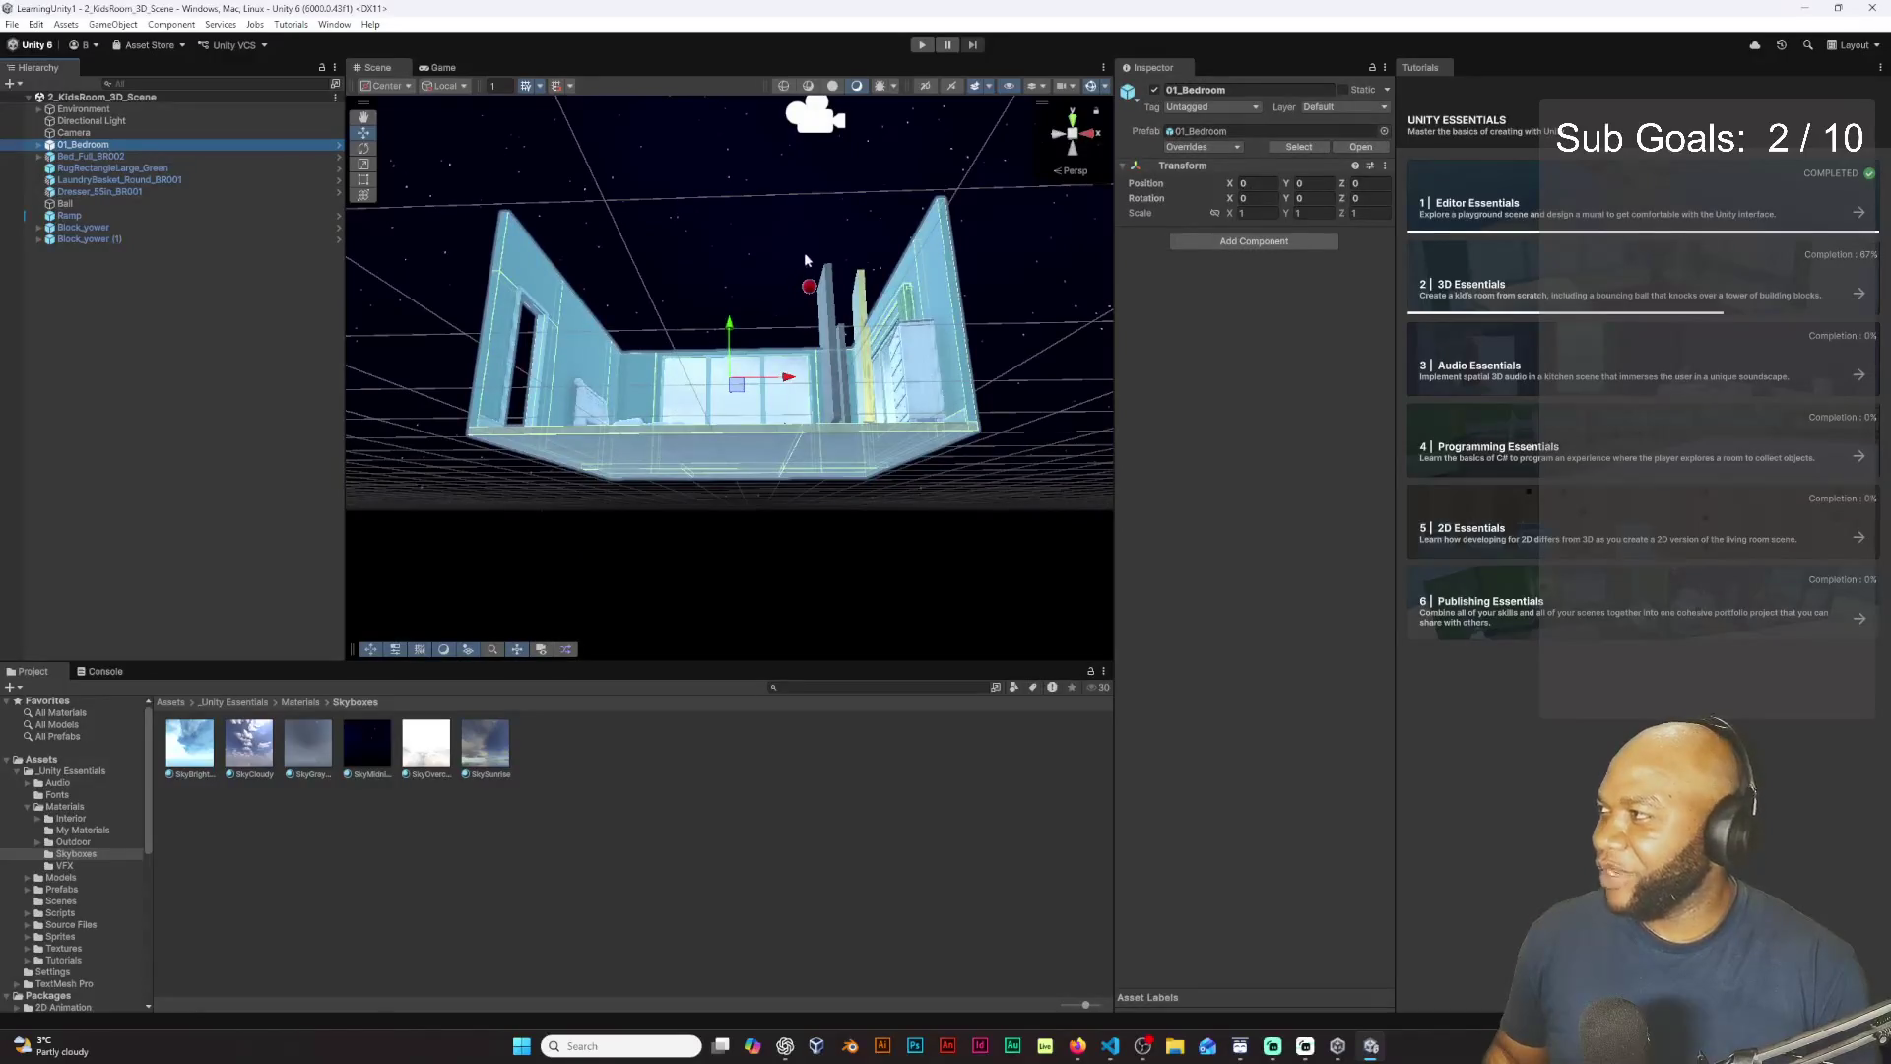
pyautogui.moveTo(854, 313)
pyautogui.mouseDown()
pyautogui.moveTo(729, 414)
pyautogui.moveTo(650, 374)
pyautogui.moveTo(610, 285)
pyautogui.moveTo(532, 284)
pyautogui.moveTo(479, 234)
pyautogui.moveTo(665, 363)
pyautogui.mouseUp()
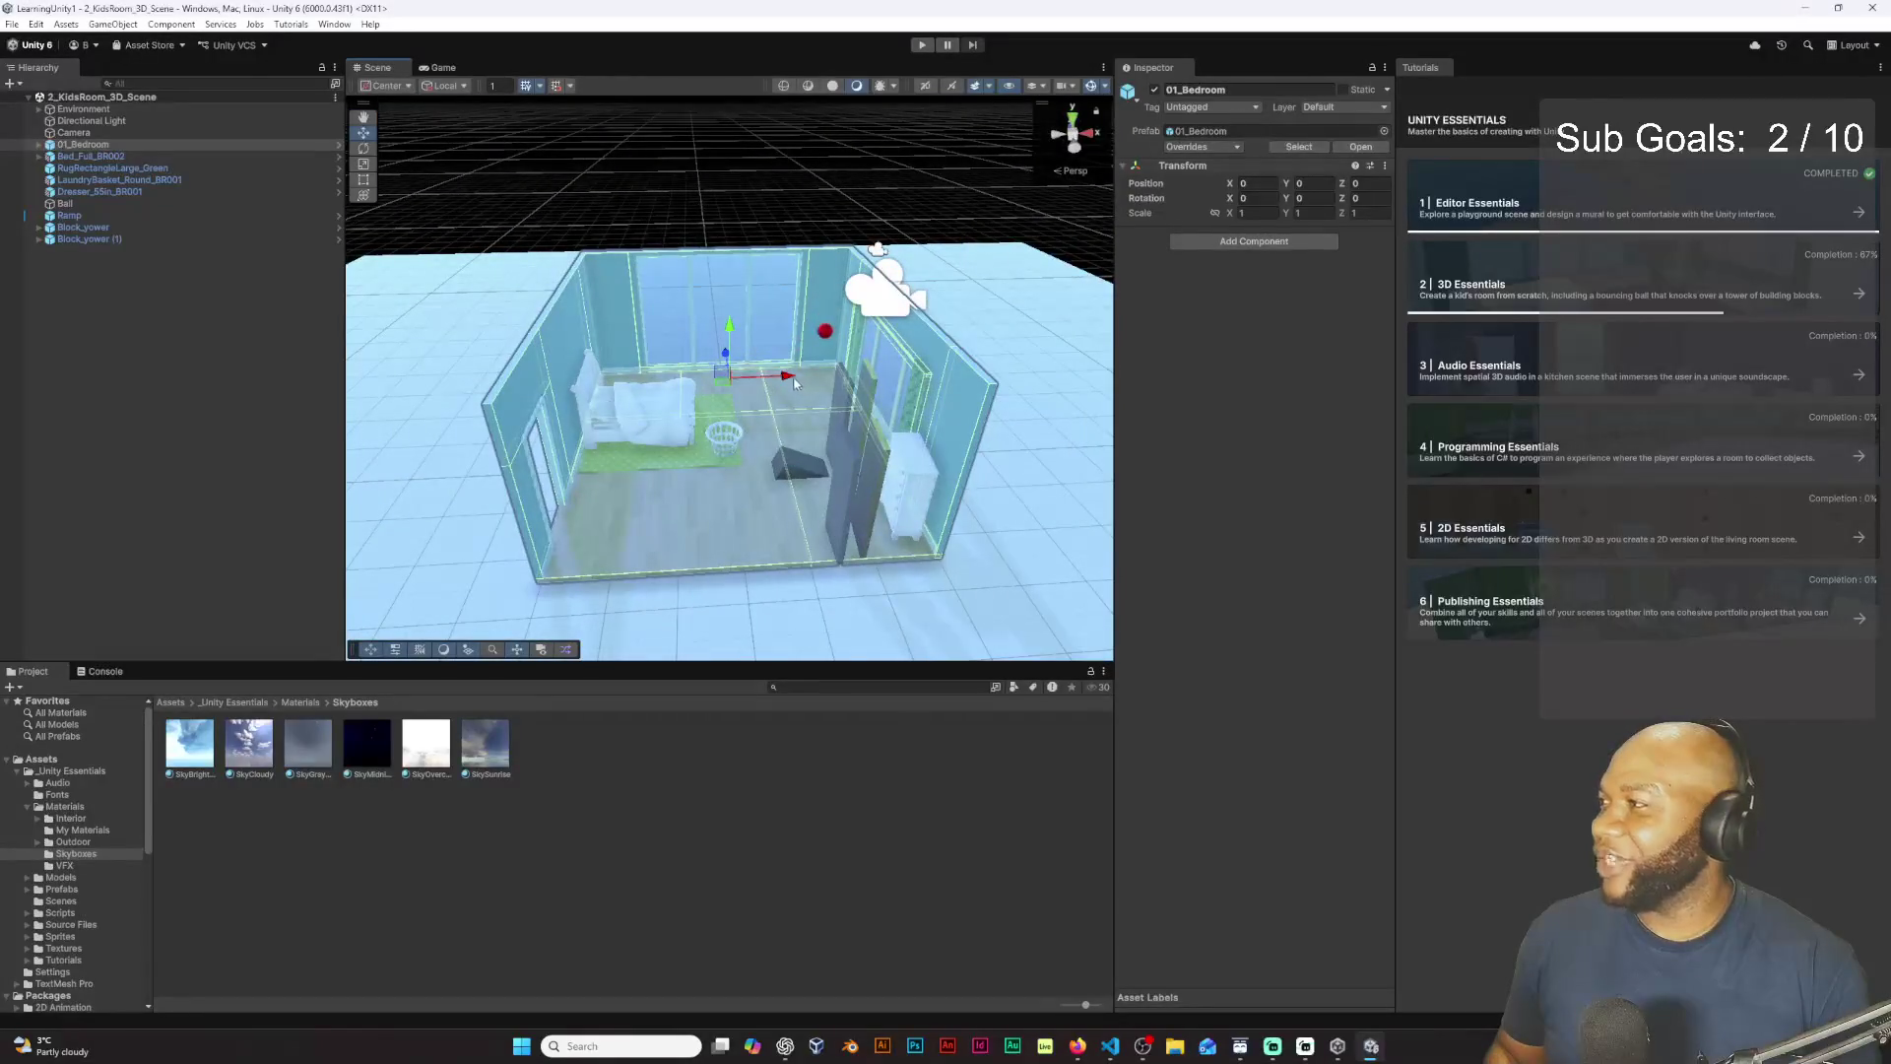
pyautogui.moveTo(794, 382)
pyautogui.mouseDown()
pyautogui.moveTo(729, 380)
pyautogui.moveTo(671, 297)
pyautogui.moveTo(687, 335)
pyautogui.mouseUp()
pyautogui.hotkey('ctrl', 'z')
pyautogui.hotkey('ctrl', 'z')
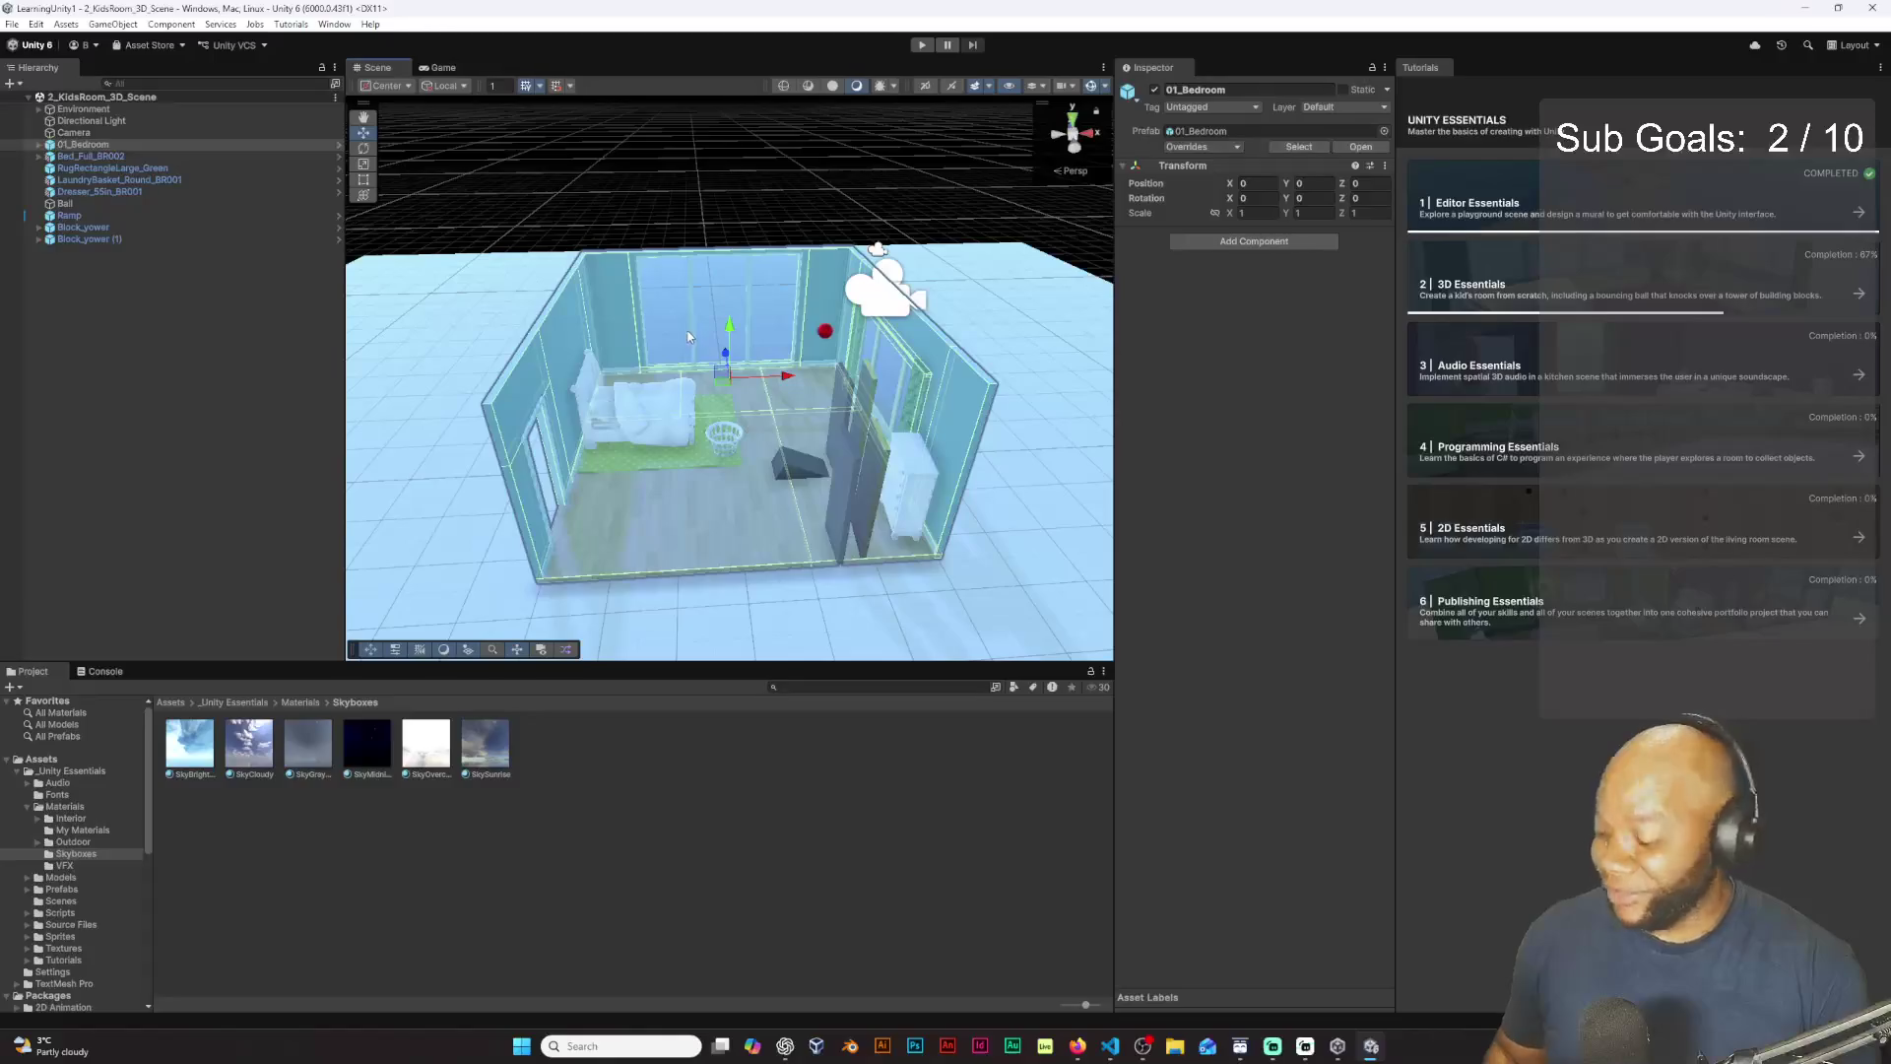
# Step: Cycle the bedroom through the Move, Rotate and Scale tools
pyautogui.press('e')
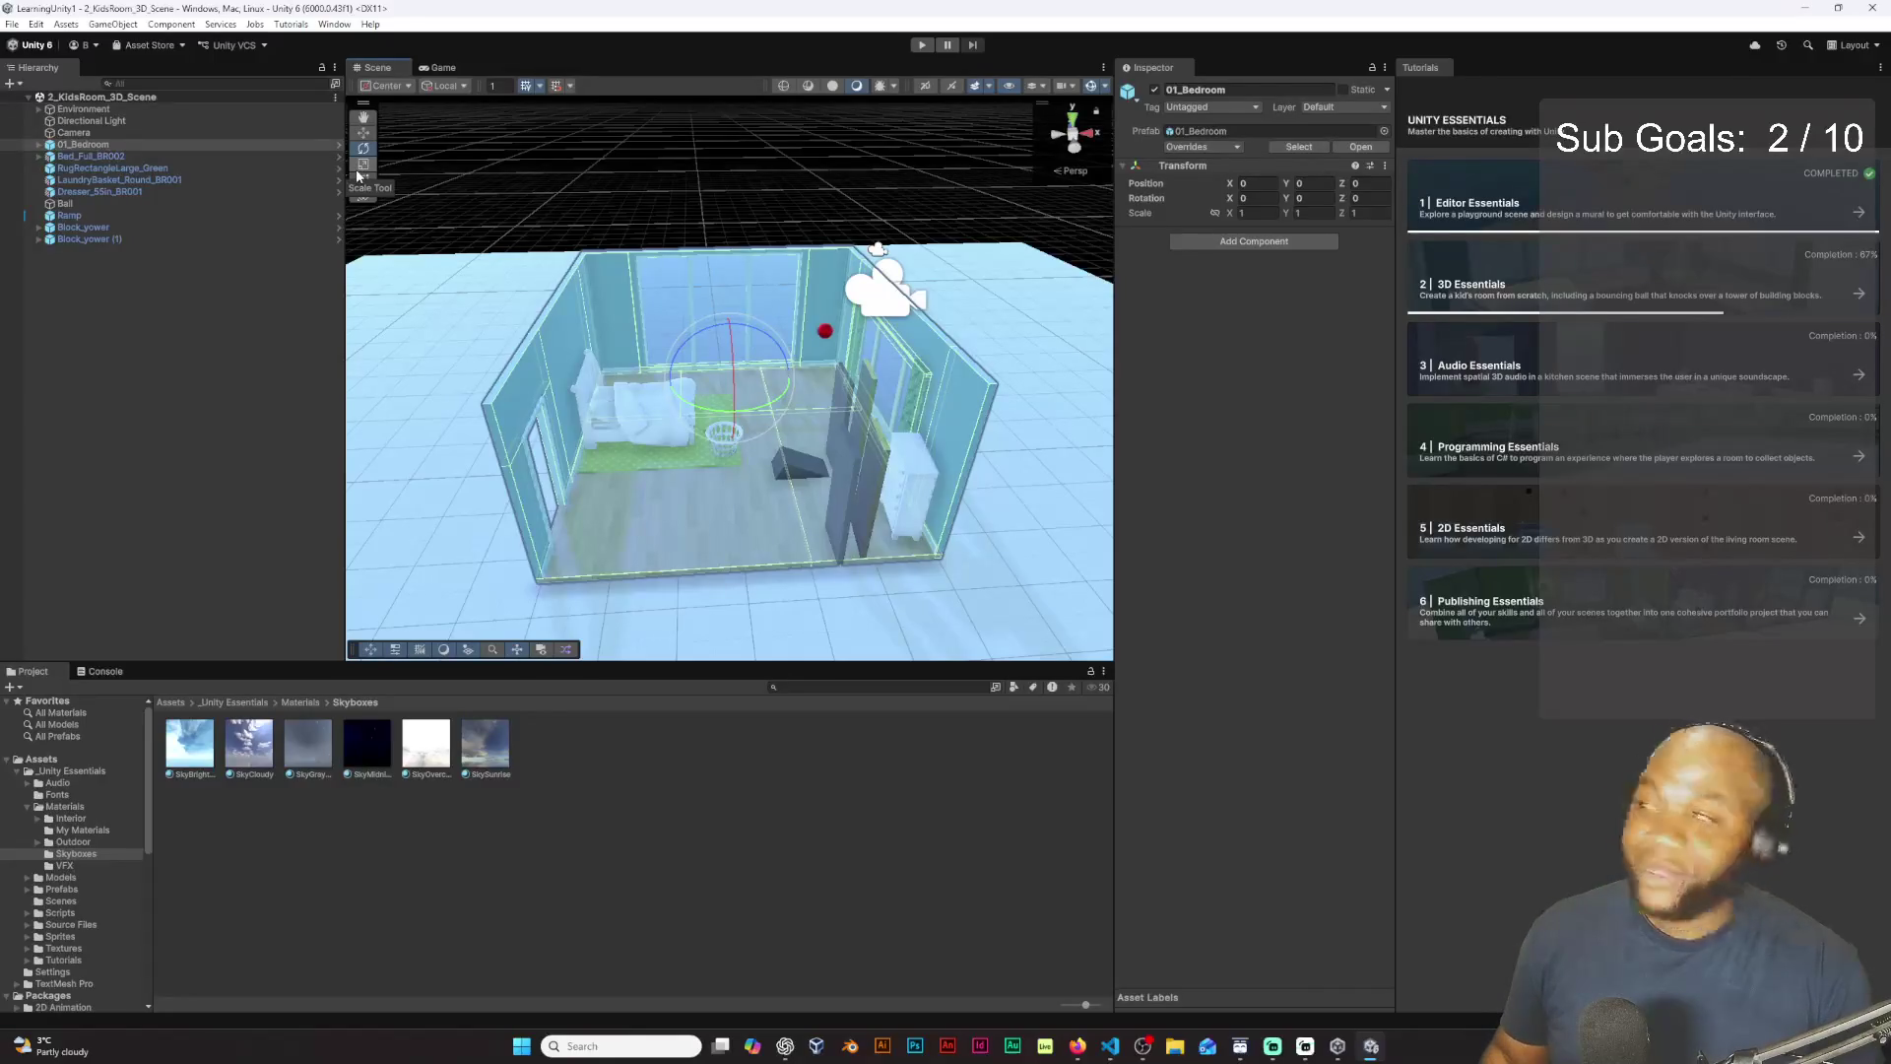
pyautogui.click(359, 169)
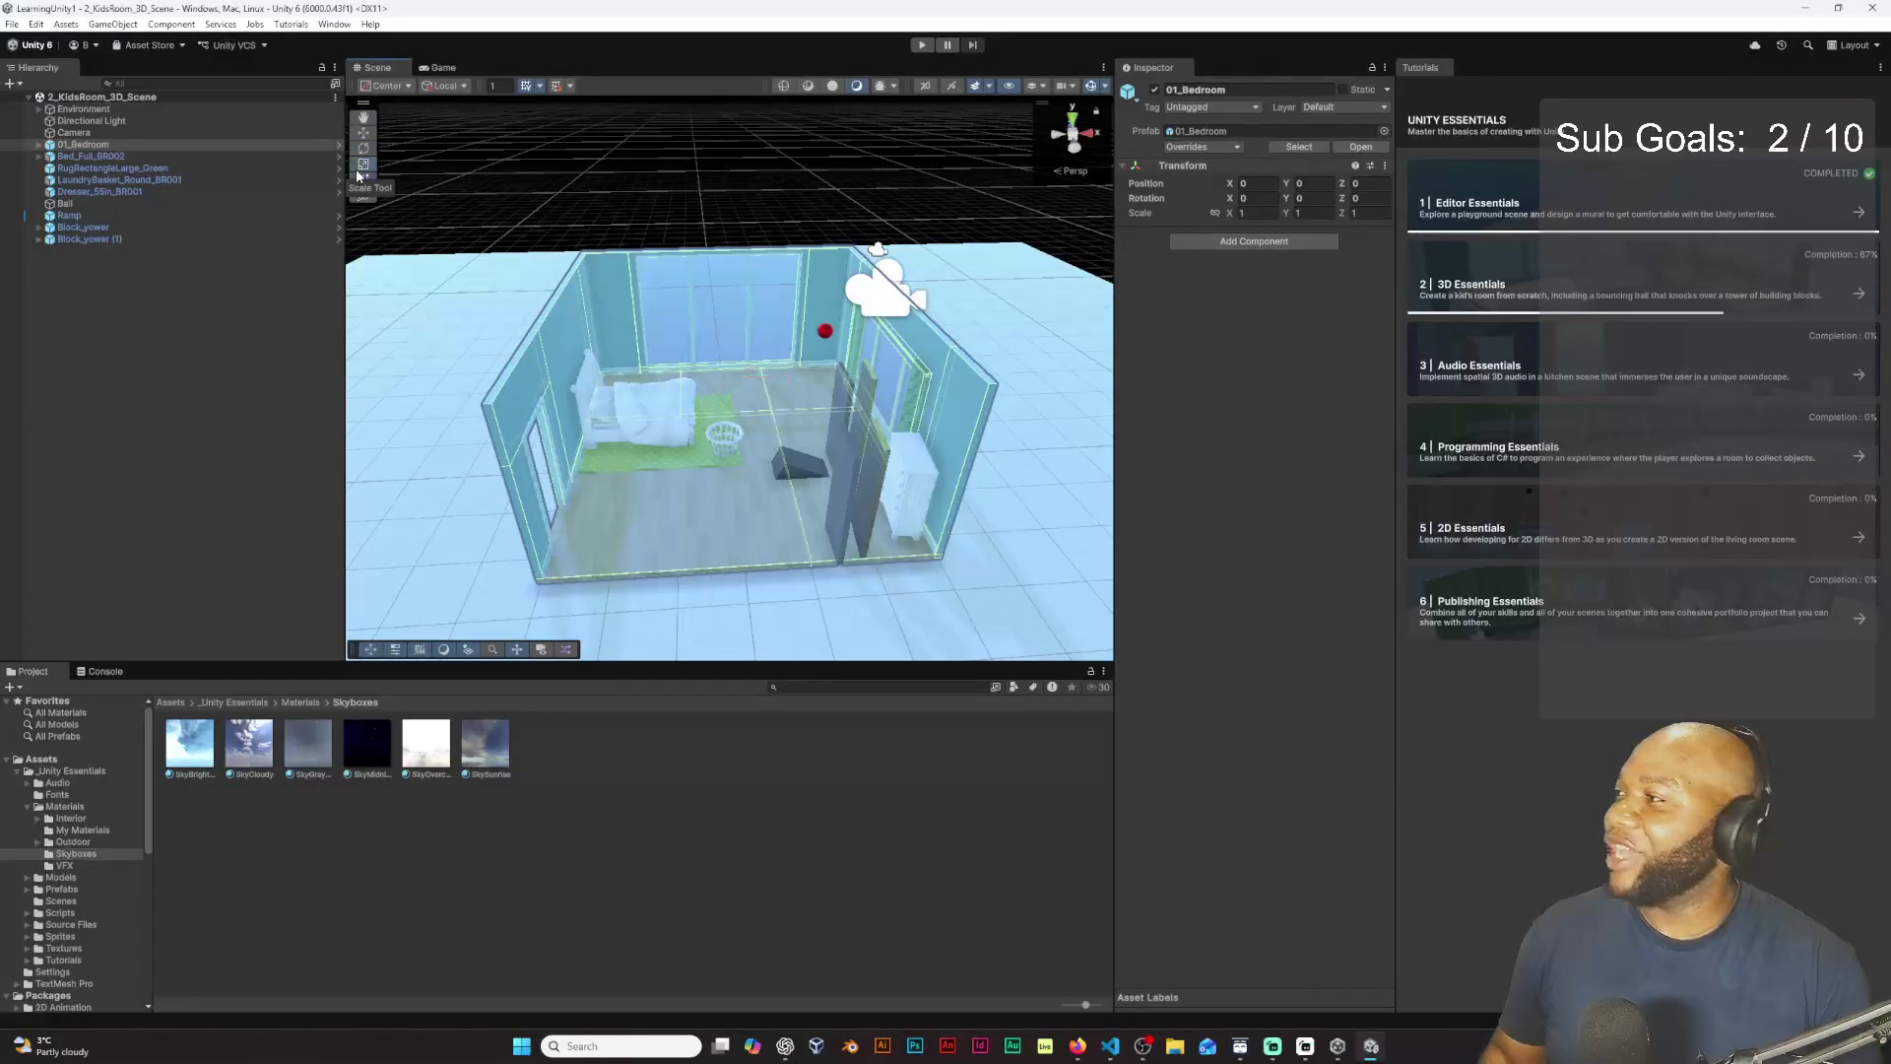
pyautogui.press('w')
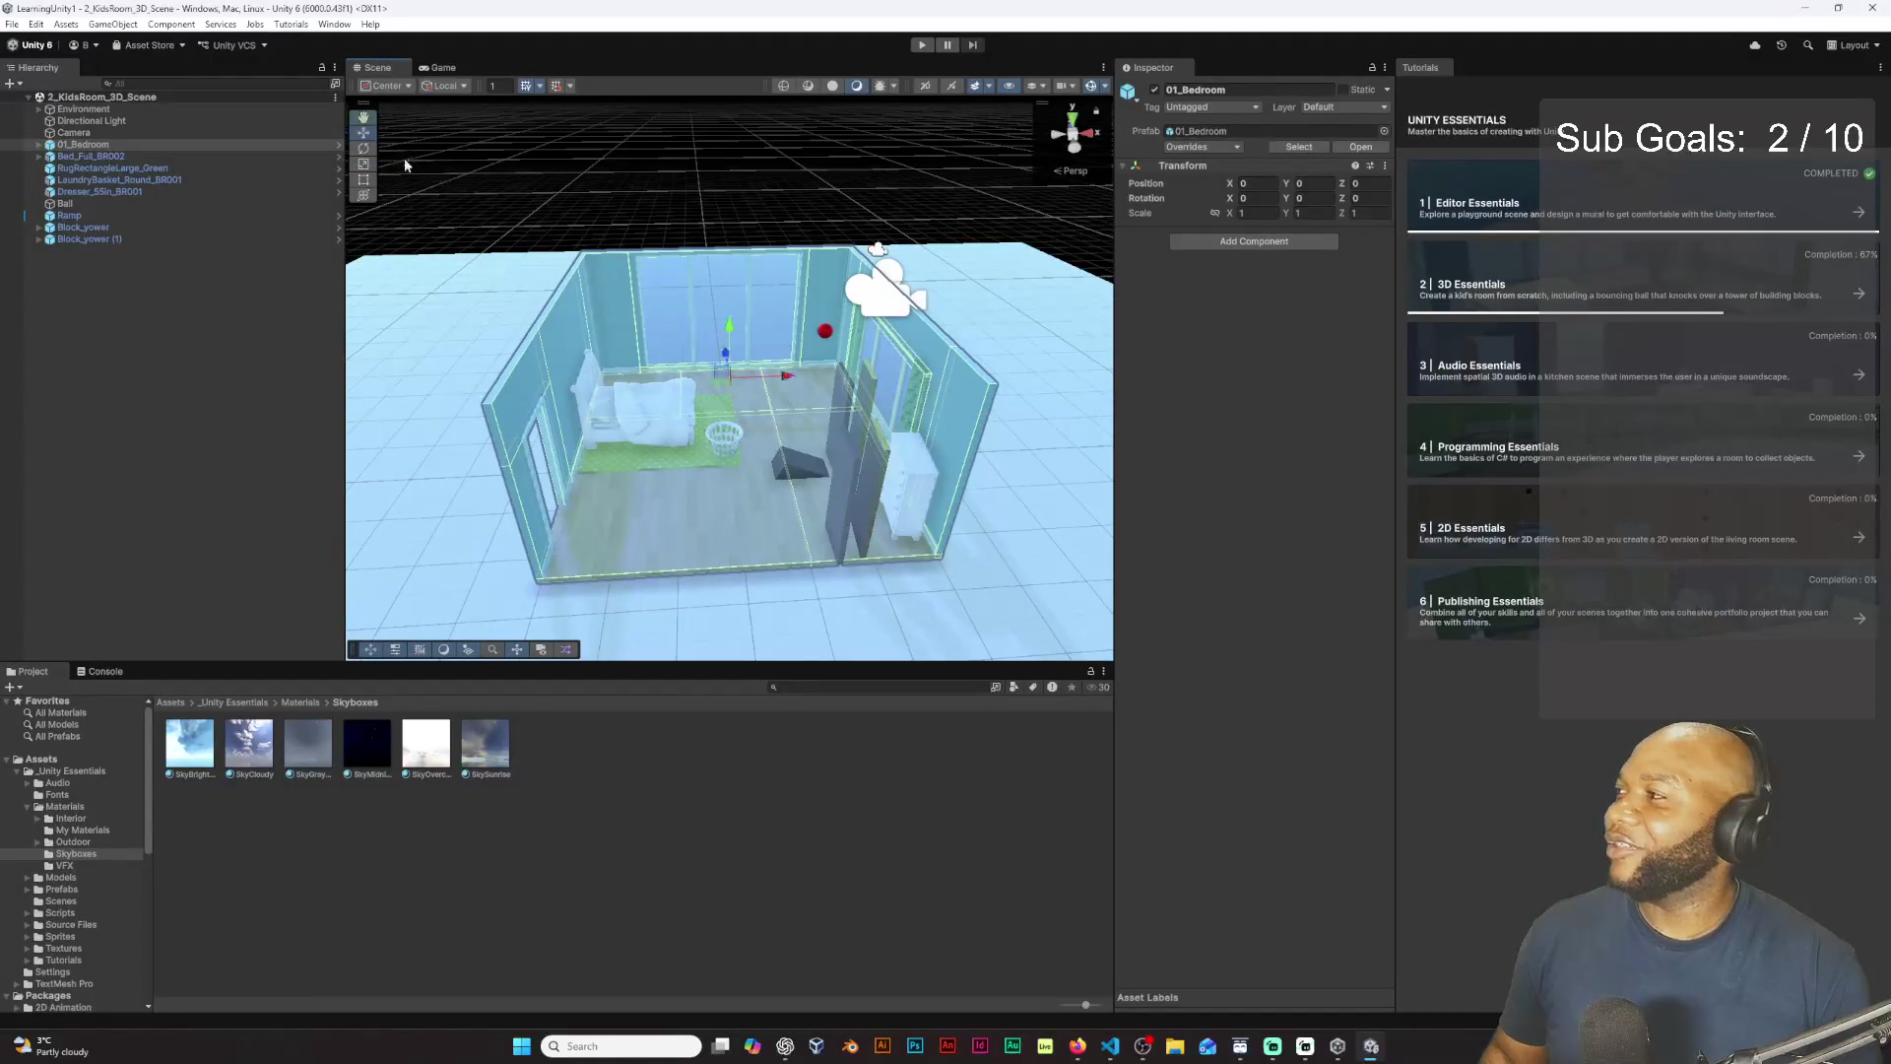
pyautogui.press('e')
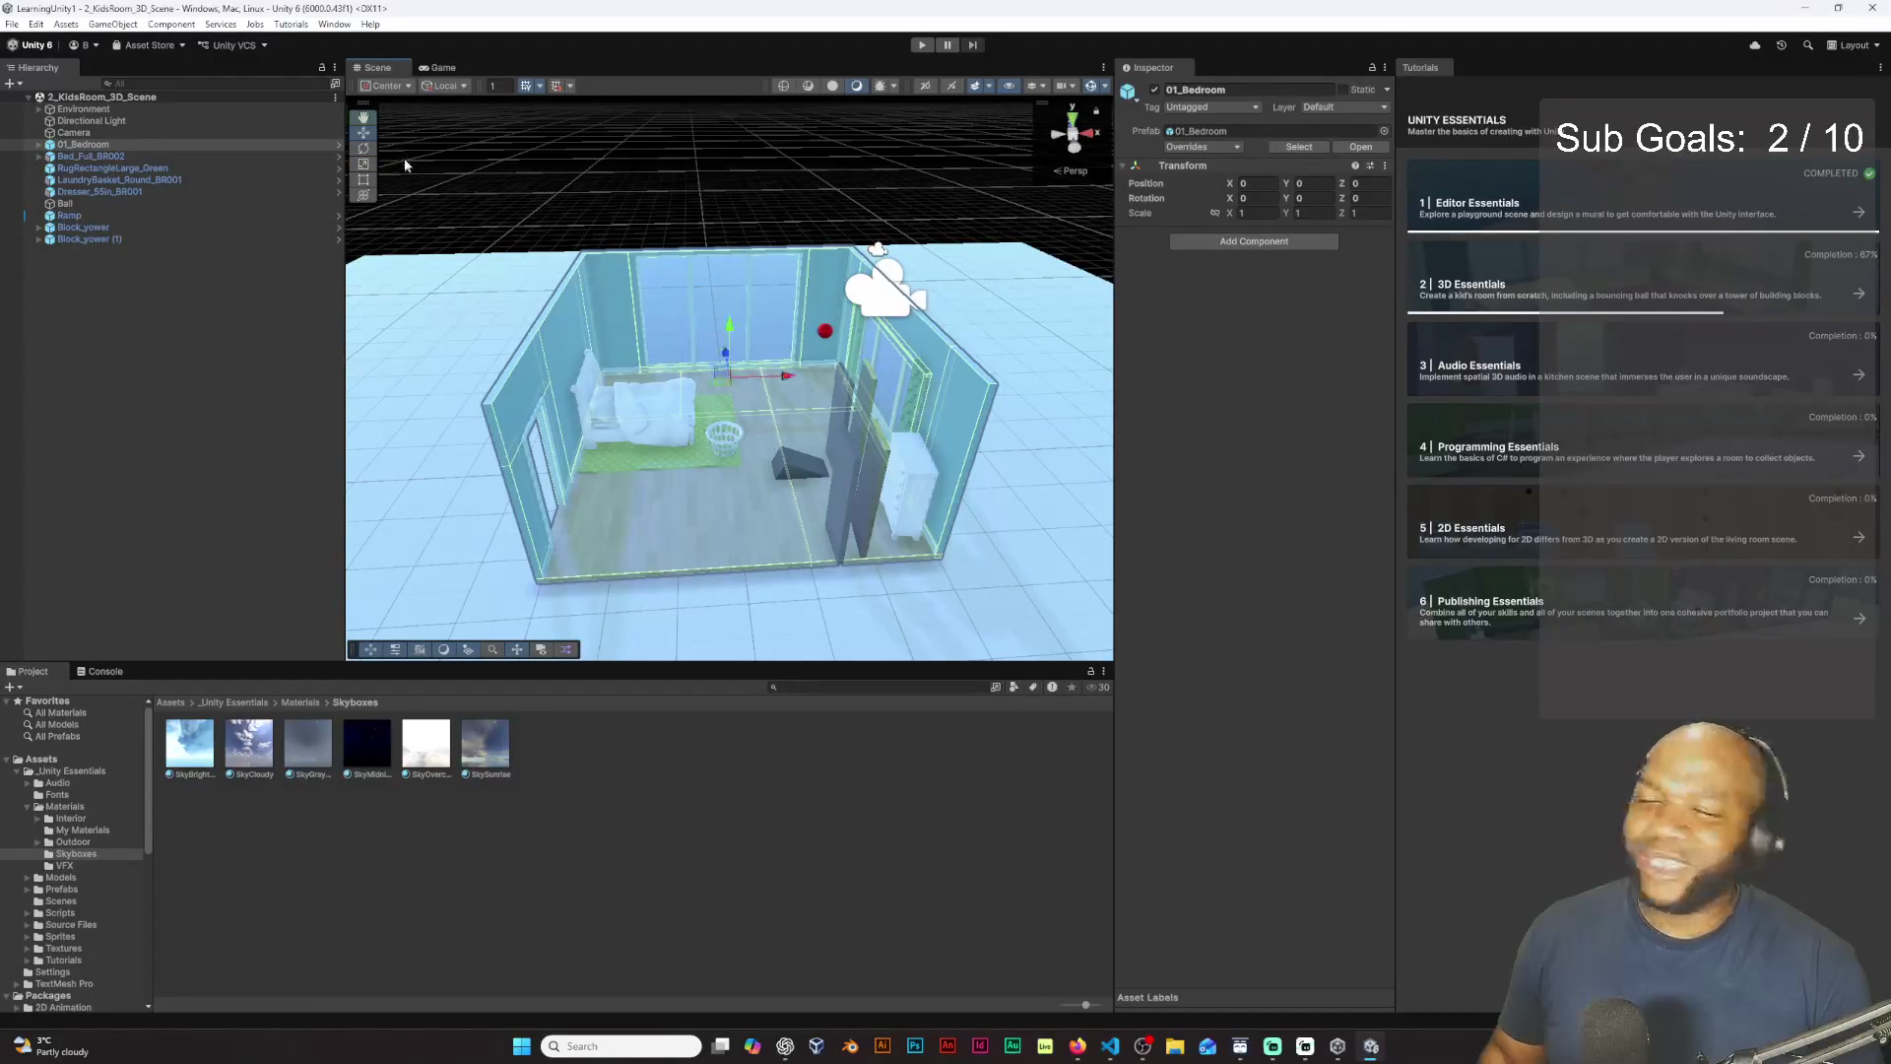
pyautogui.press('w')
pyautogui.press('e')
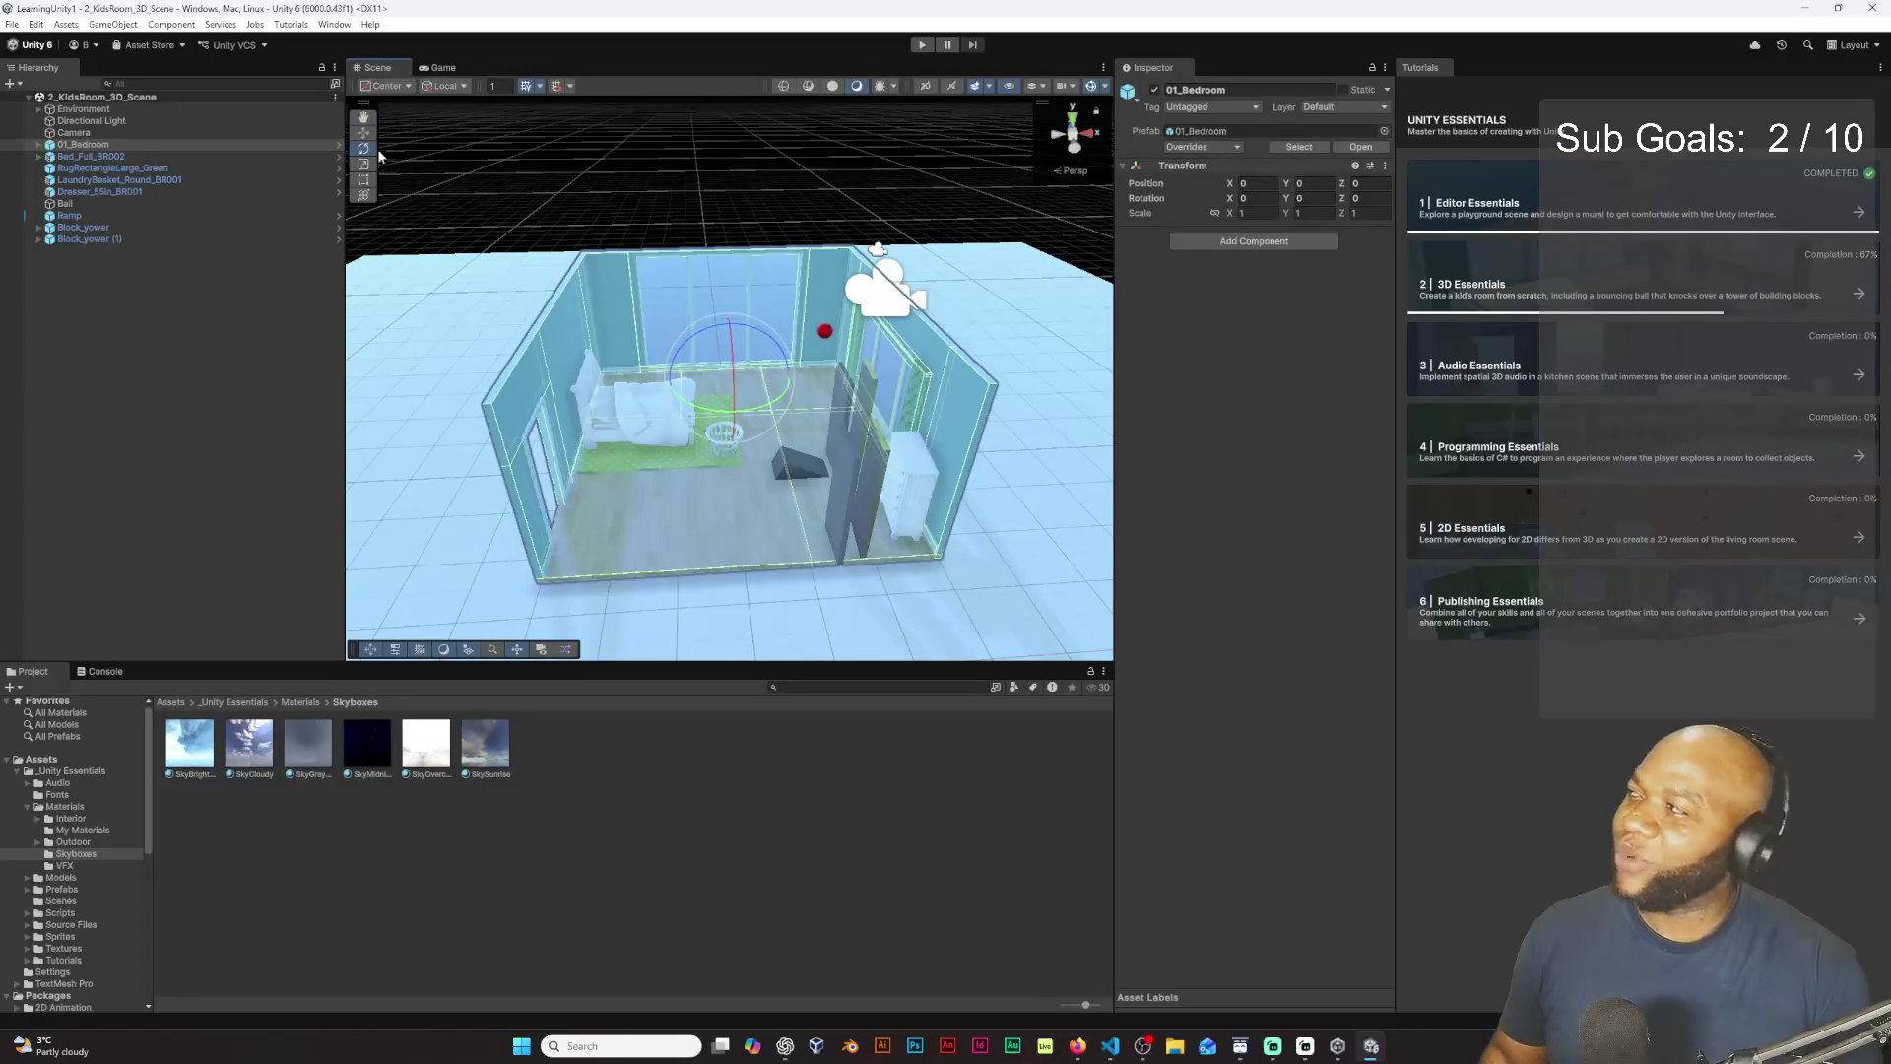
pyautogui.press('r')
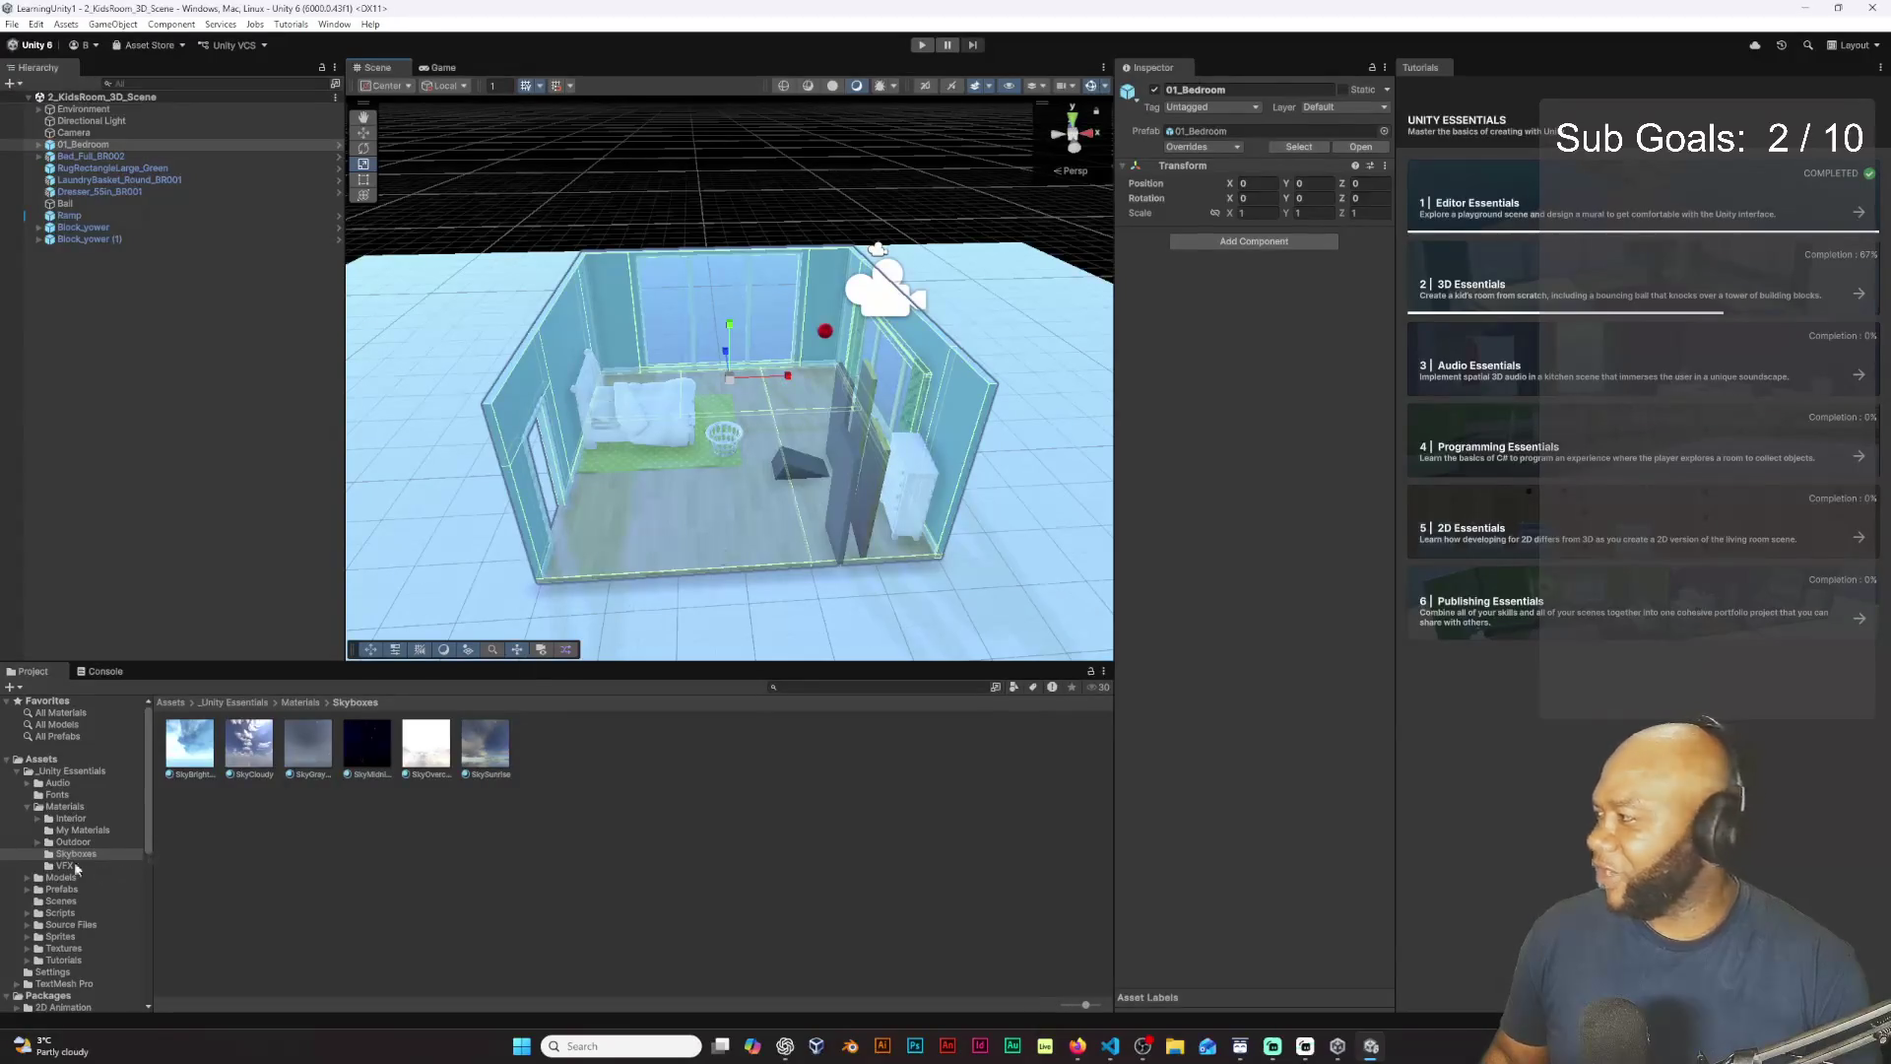
pyautogui.click(84, 831)
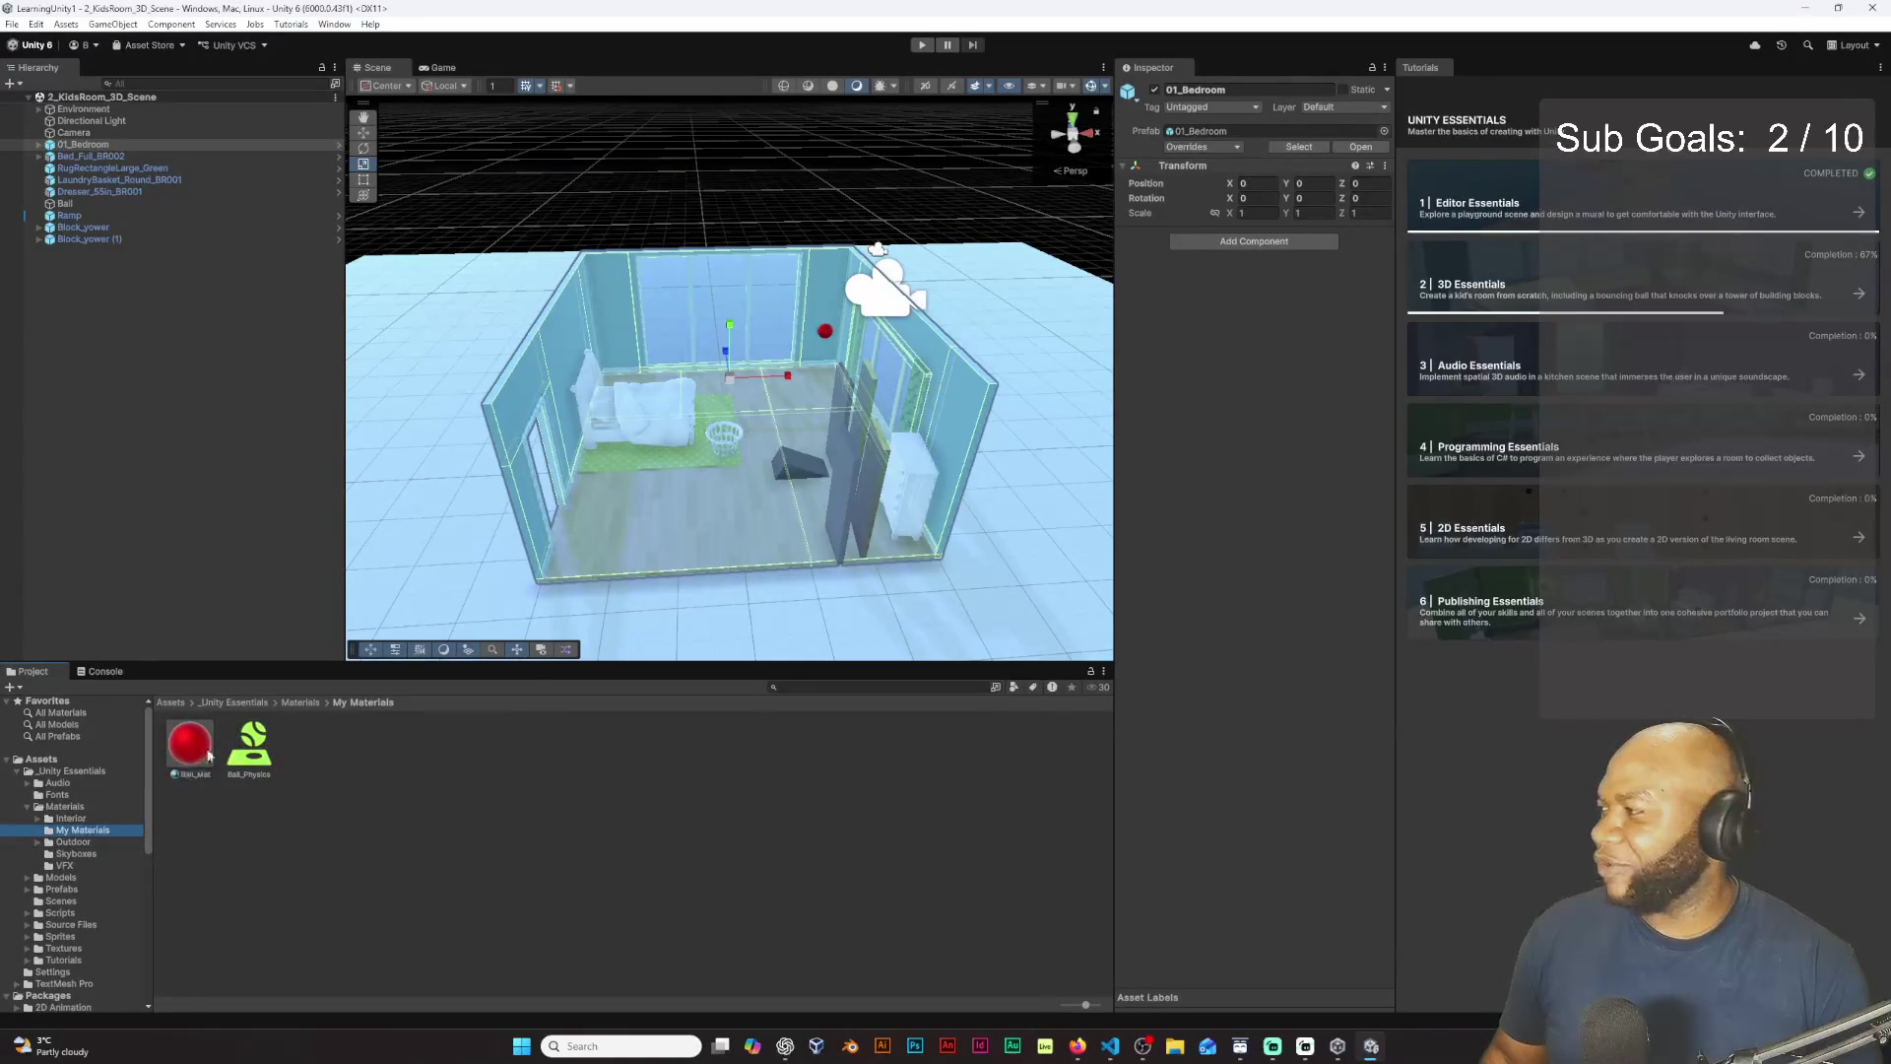
pyautogui.click(257, 758)
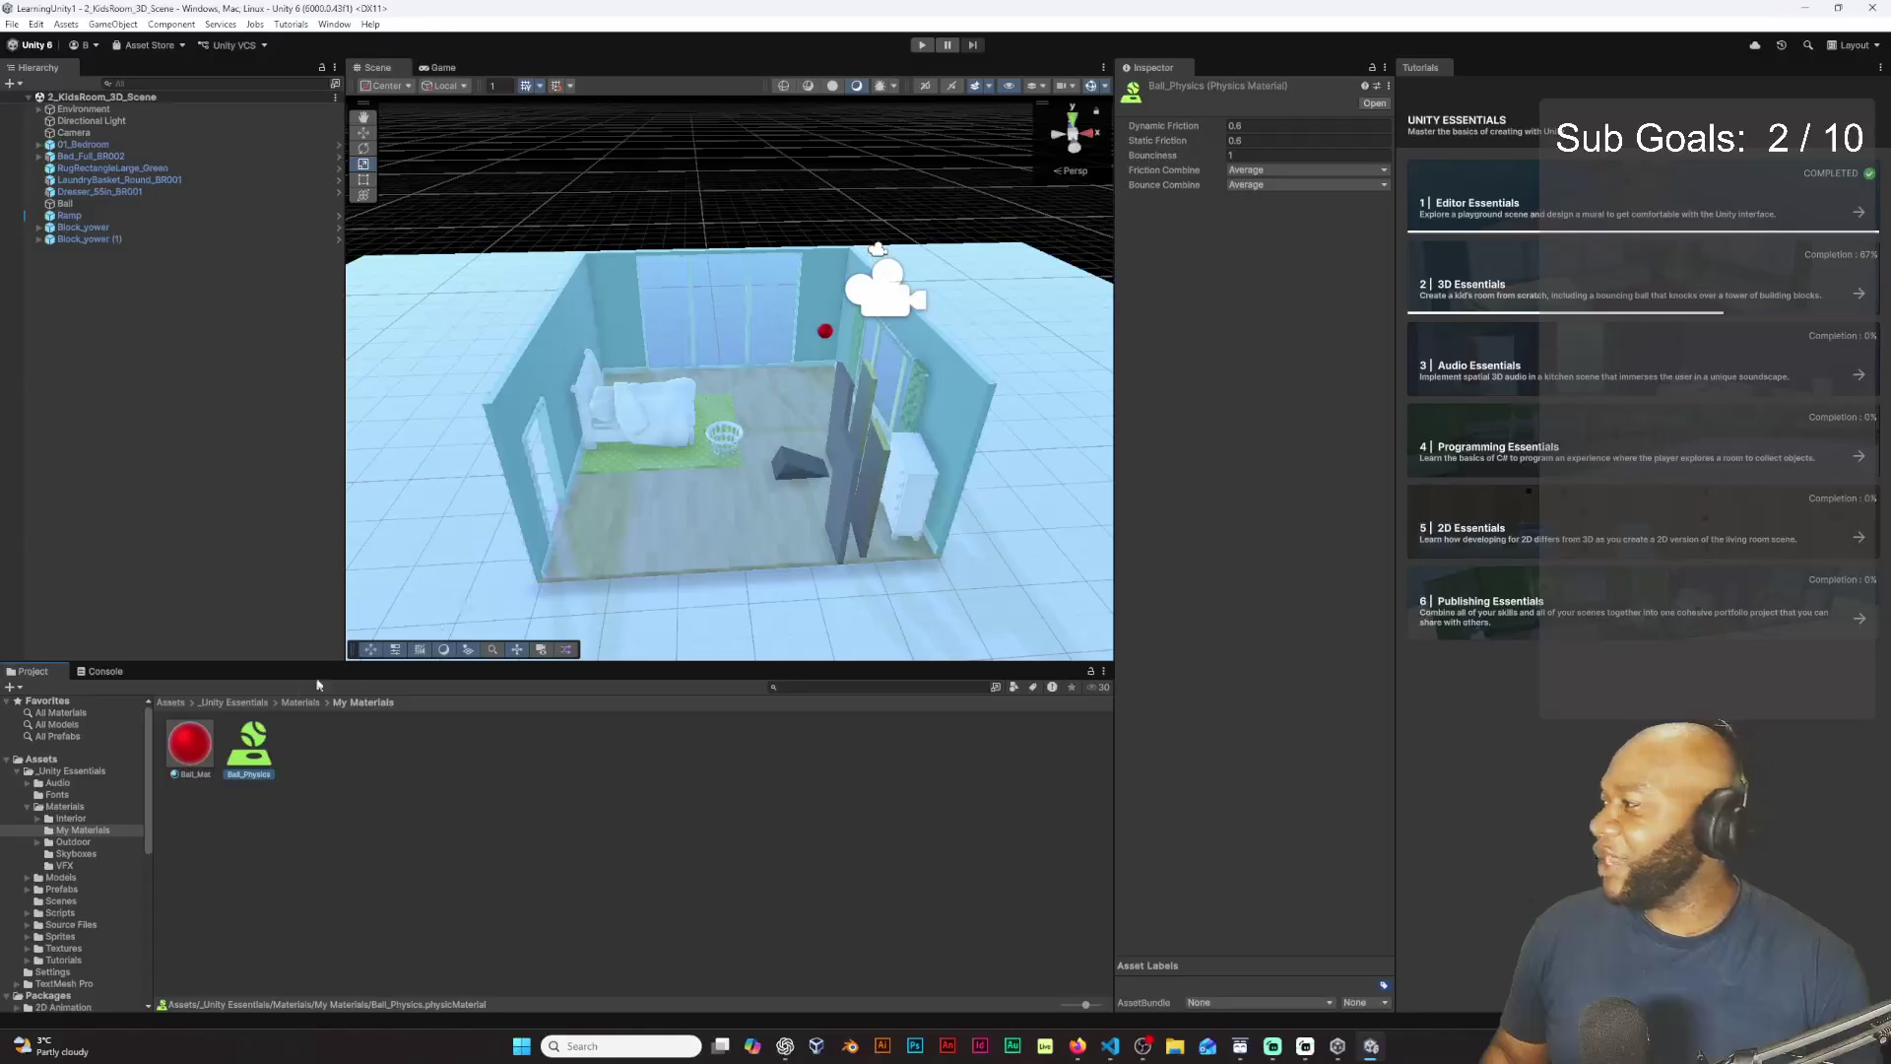
pyautogui.click(86, 855)
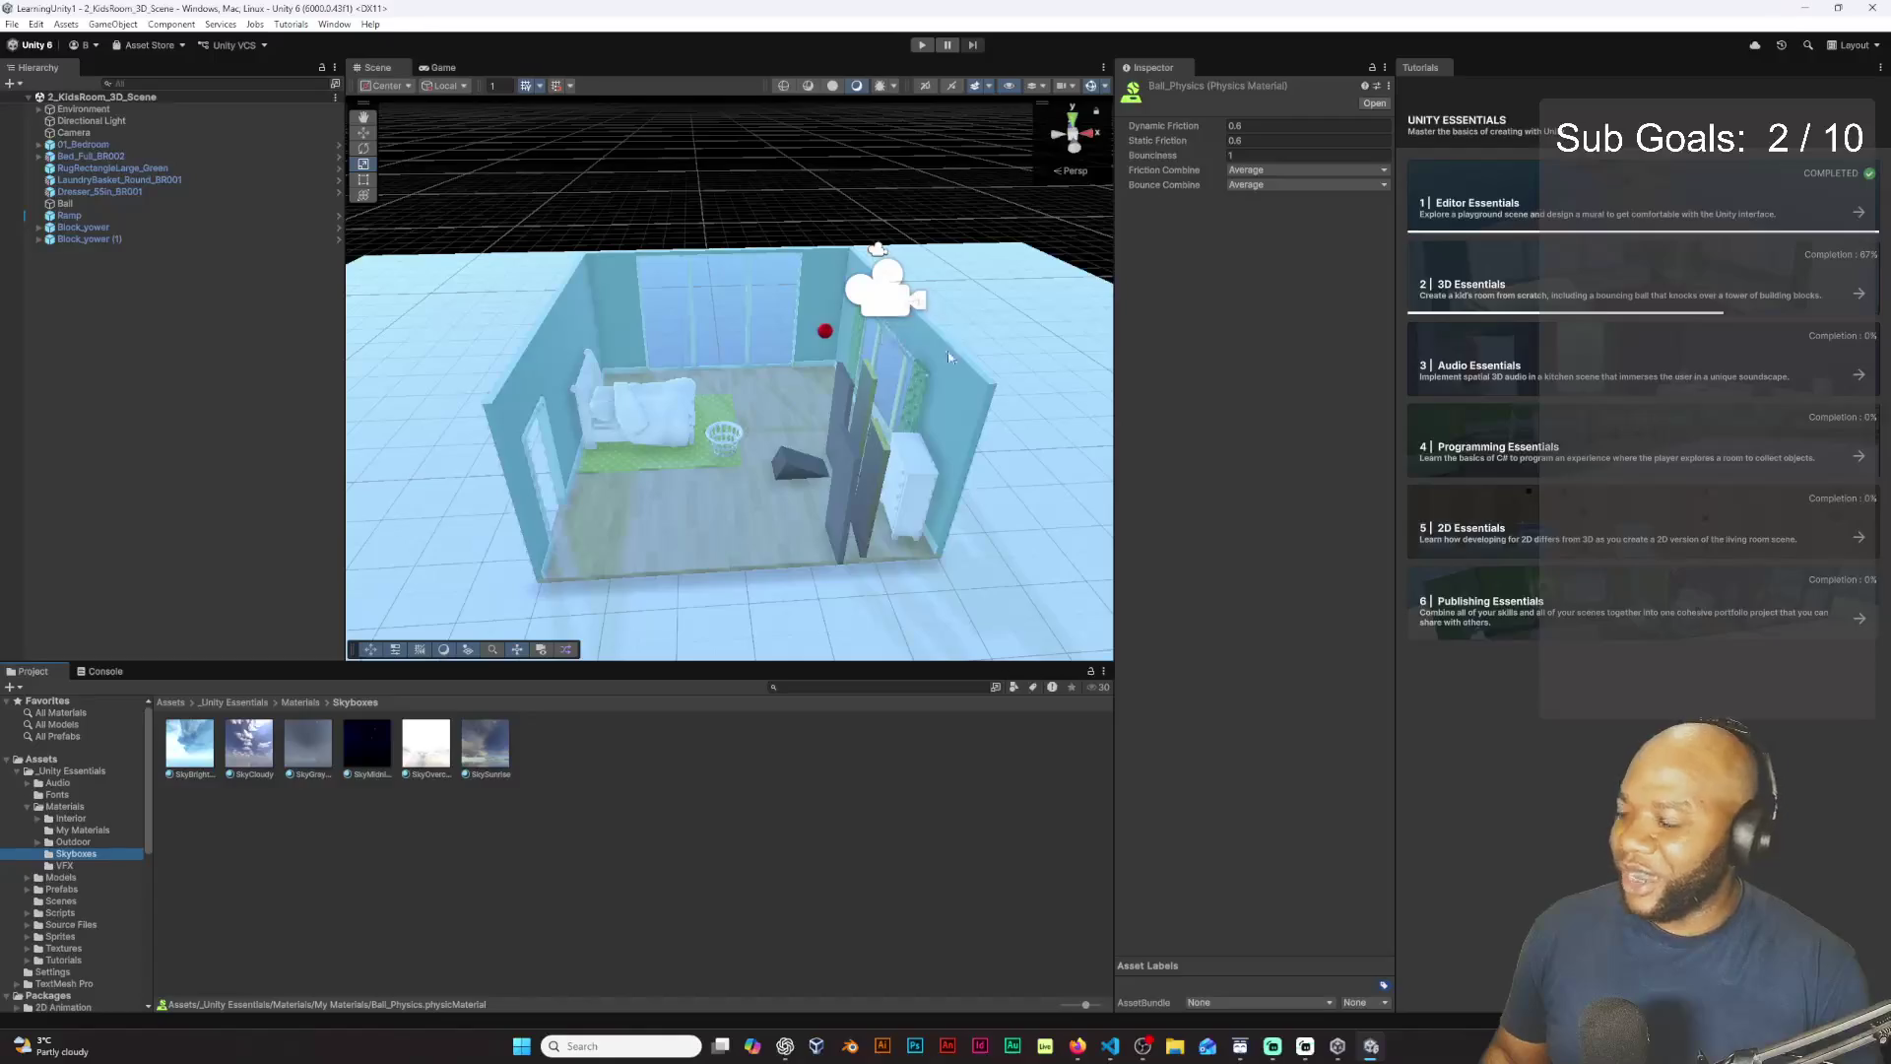
pyautogui.click(926, 549)
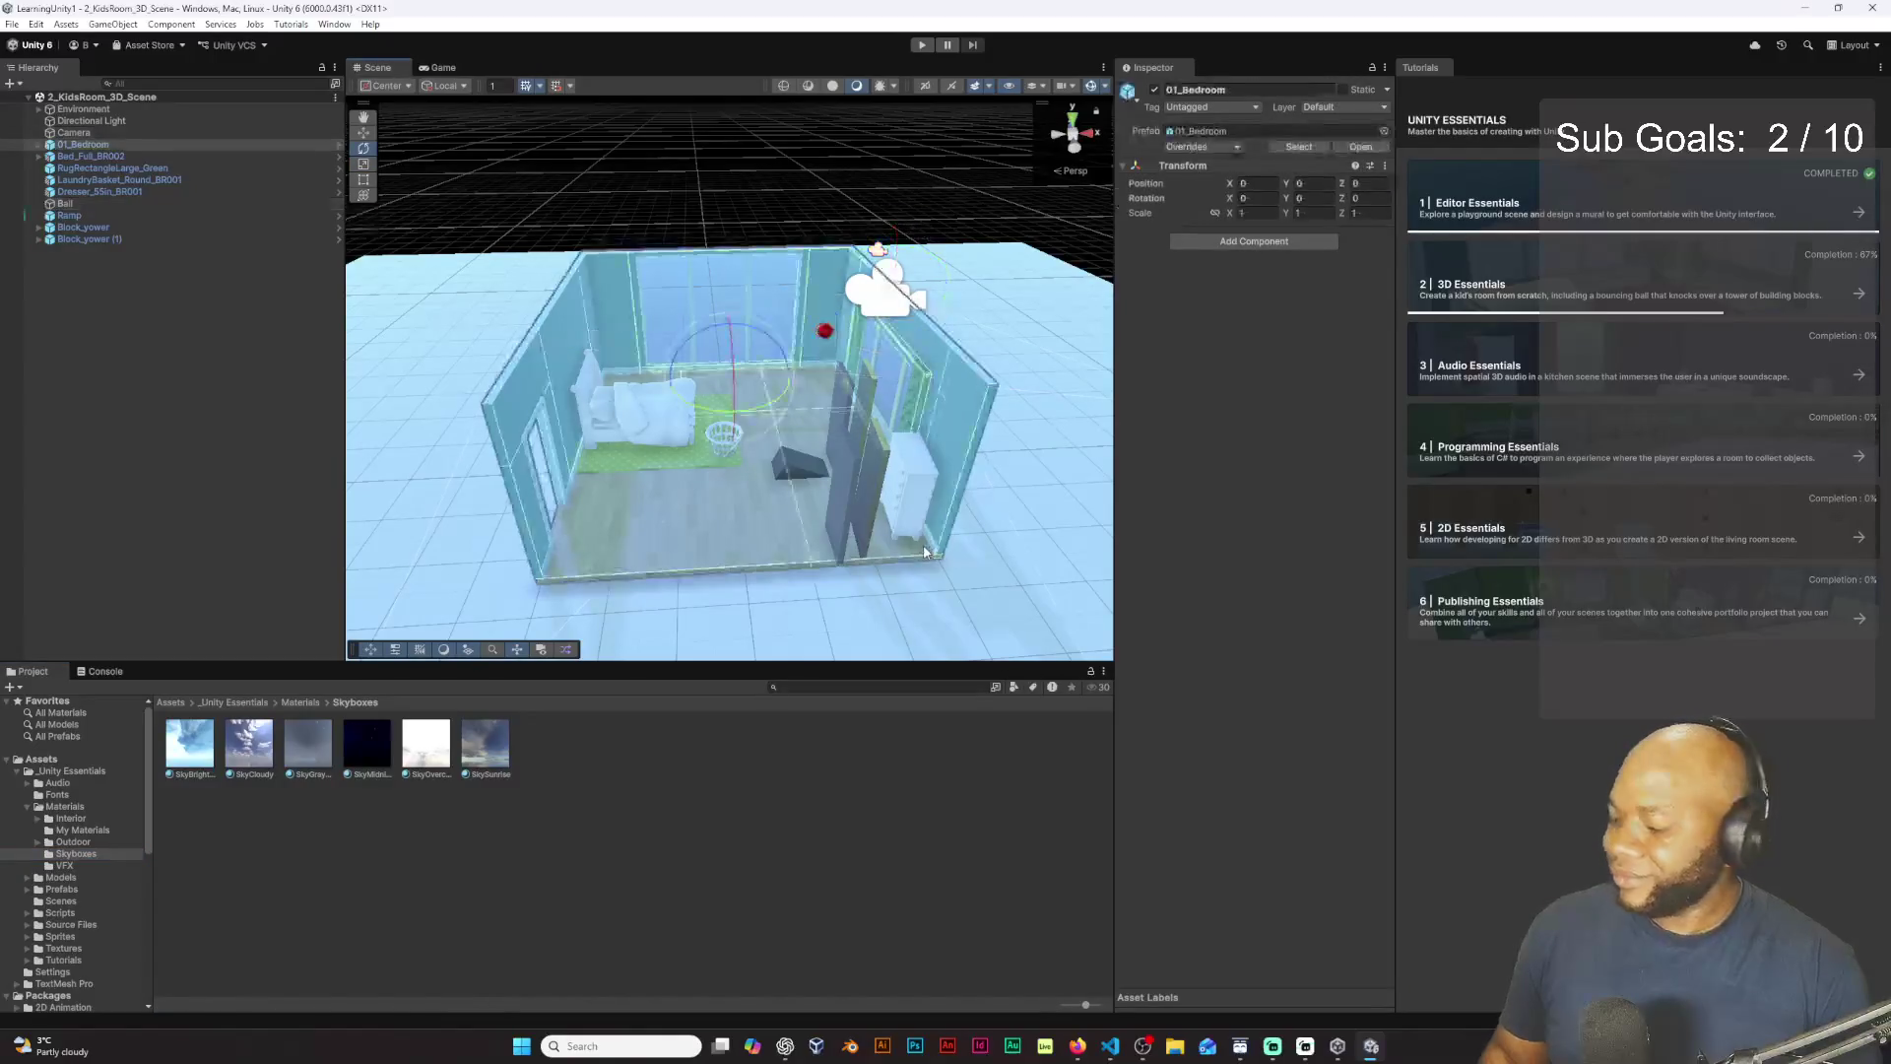
# Step: Try the SkyBrightCloudy, SkyCloudy, starry, SkyMidnight and SkyOvercast skyboxes, finishing with SkySunrise
pyautogui.moveTo(926, 553)
pyautogui.mouseDown()
pyautogui.moveTo(931, 463)
pyautogui.moveTo(902, 399)
pyautogui.mouseUp()
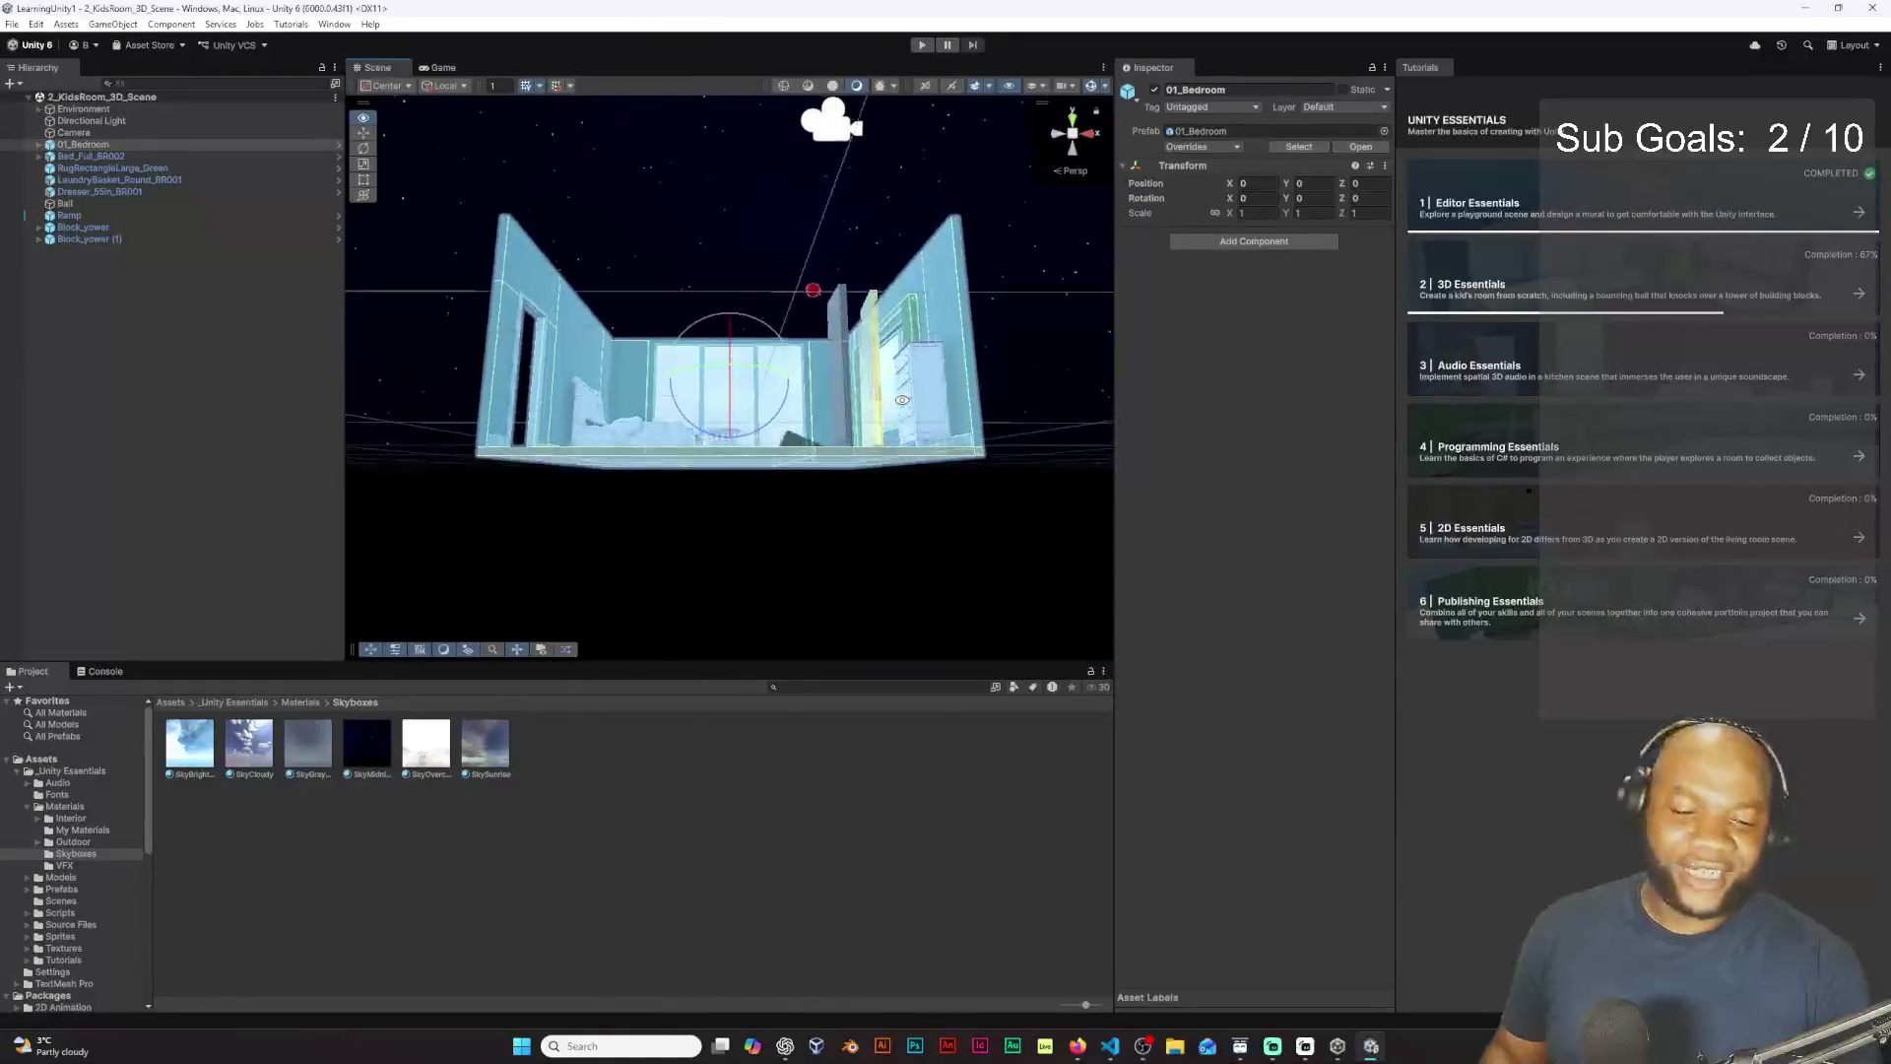
pyautogui.moveTo(180, 754); pyautogui.dragTo(555, 231)
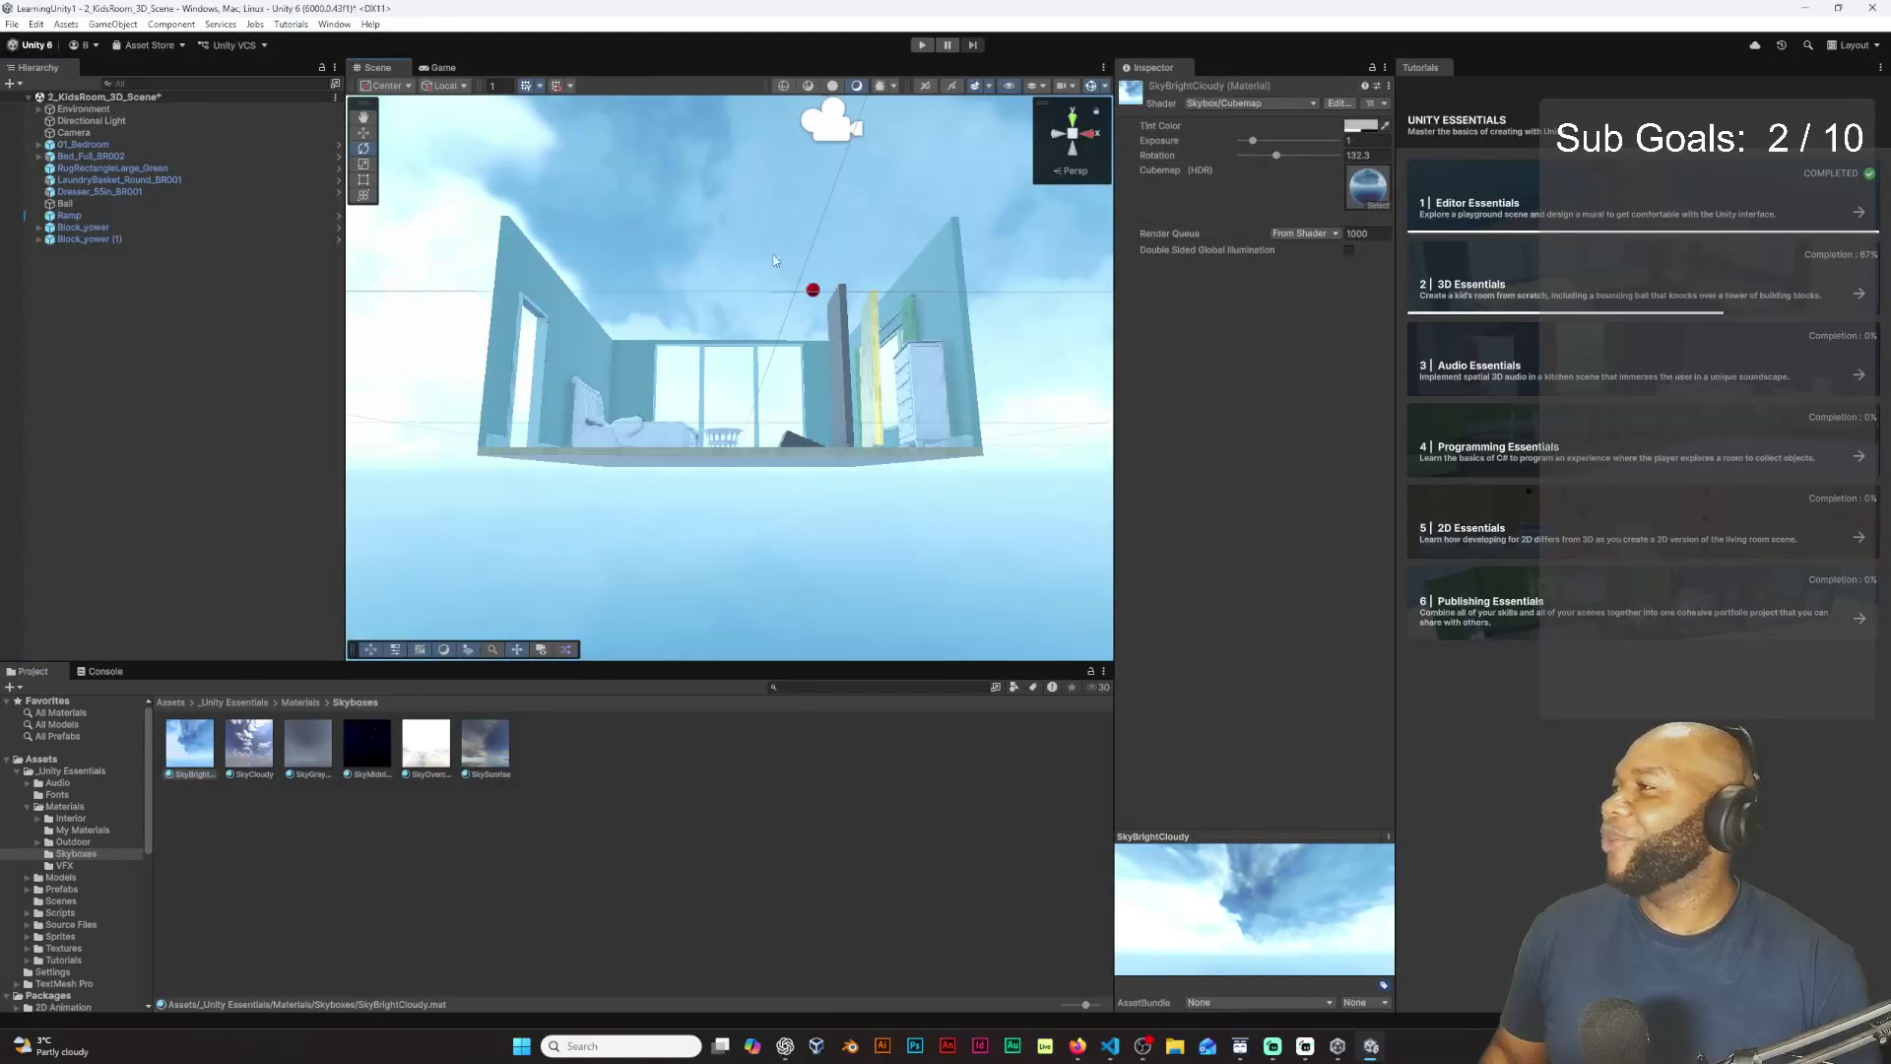
pyautogui.moveTo(777, 254); pyautogui.dragTo(785, 294)
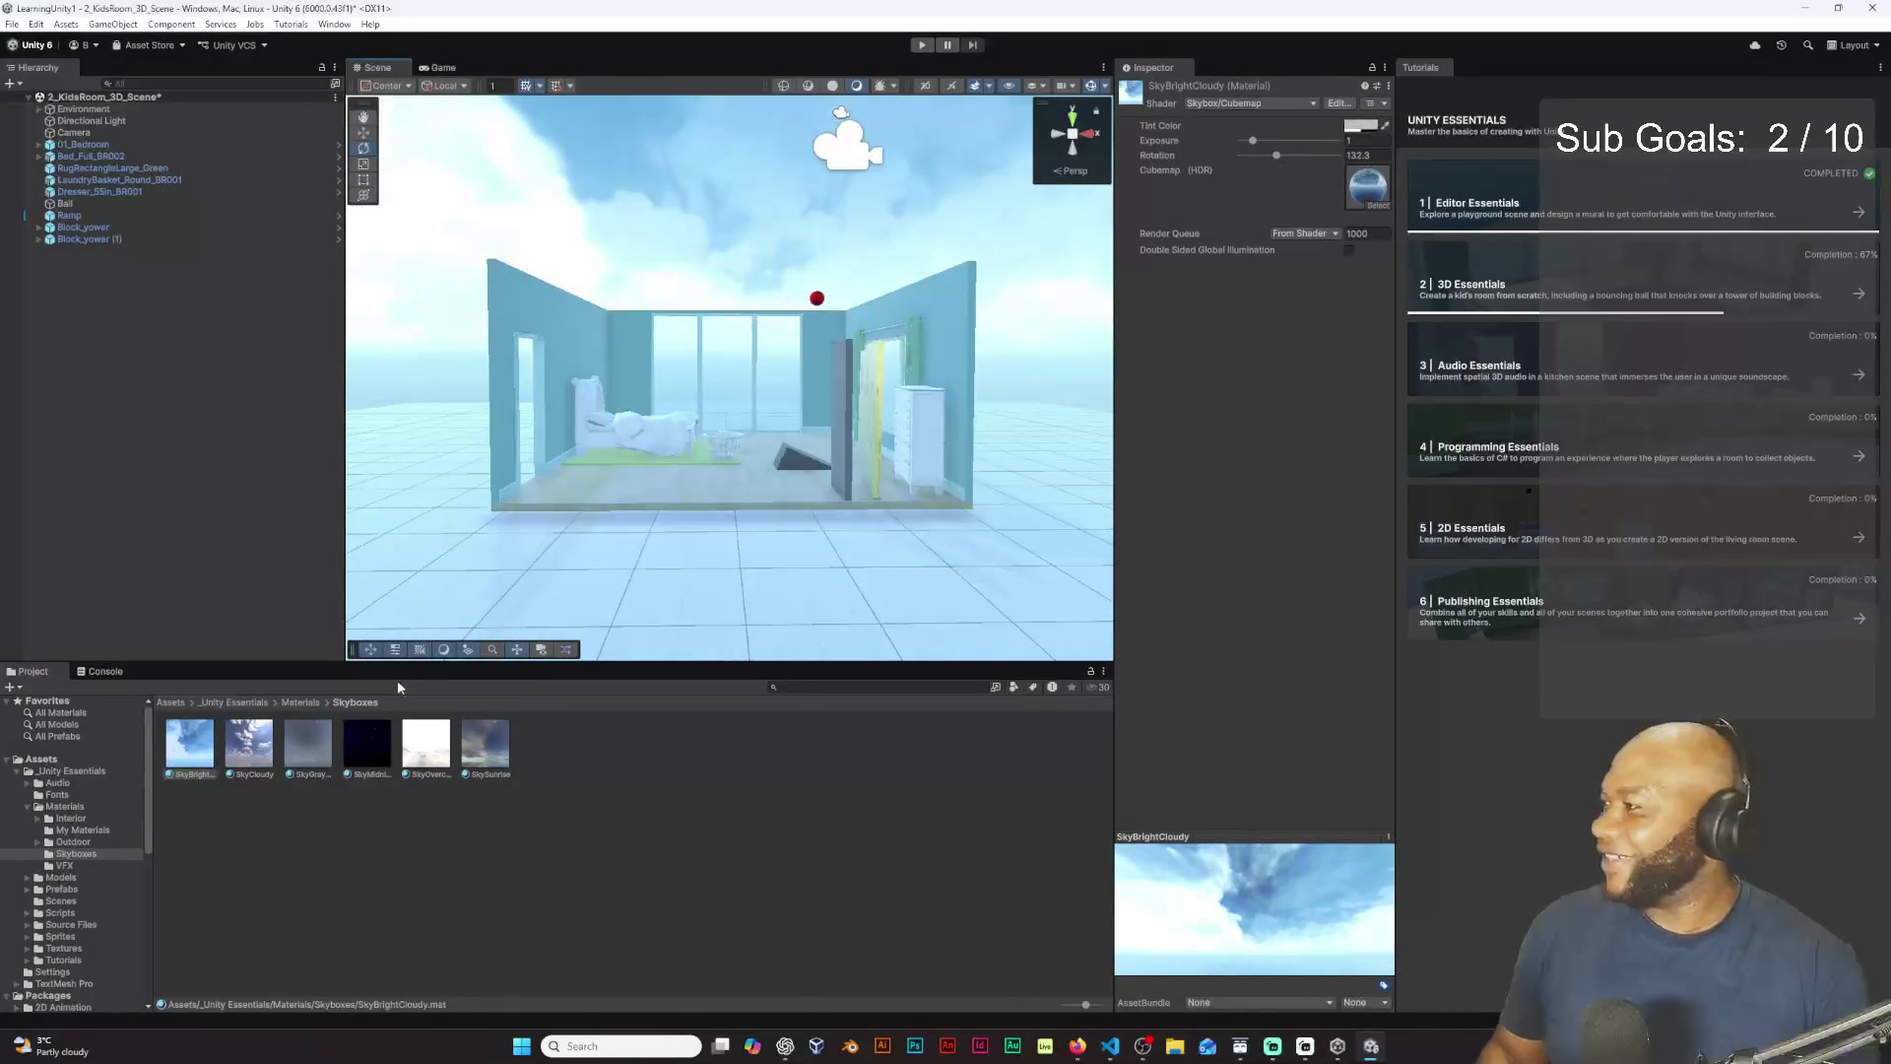
pyautogui.moveTo(273, 768); pyautogui.dragTo(626, 213)
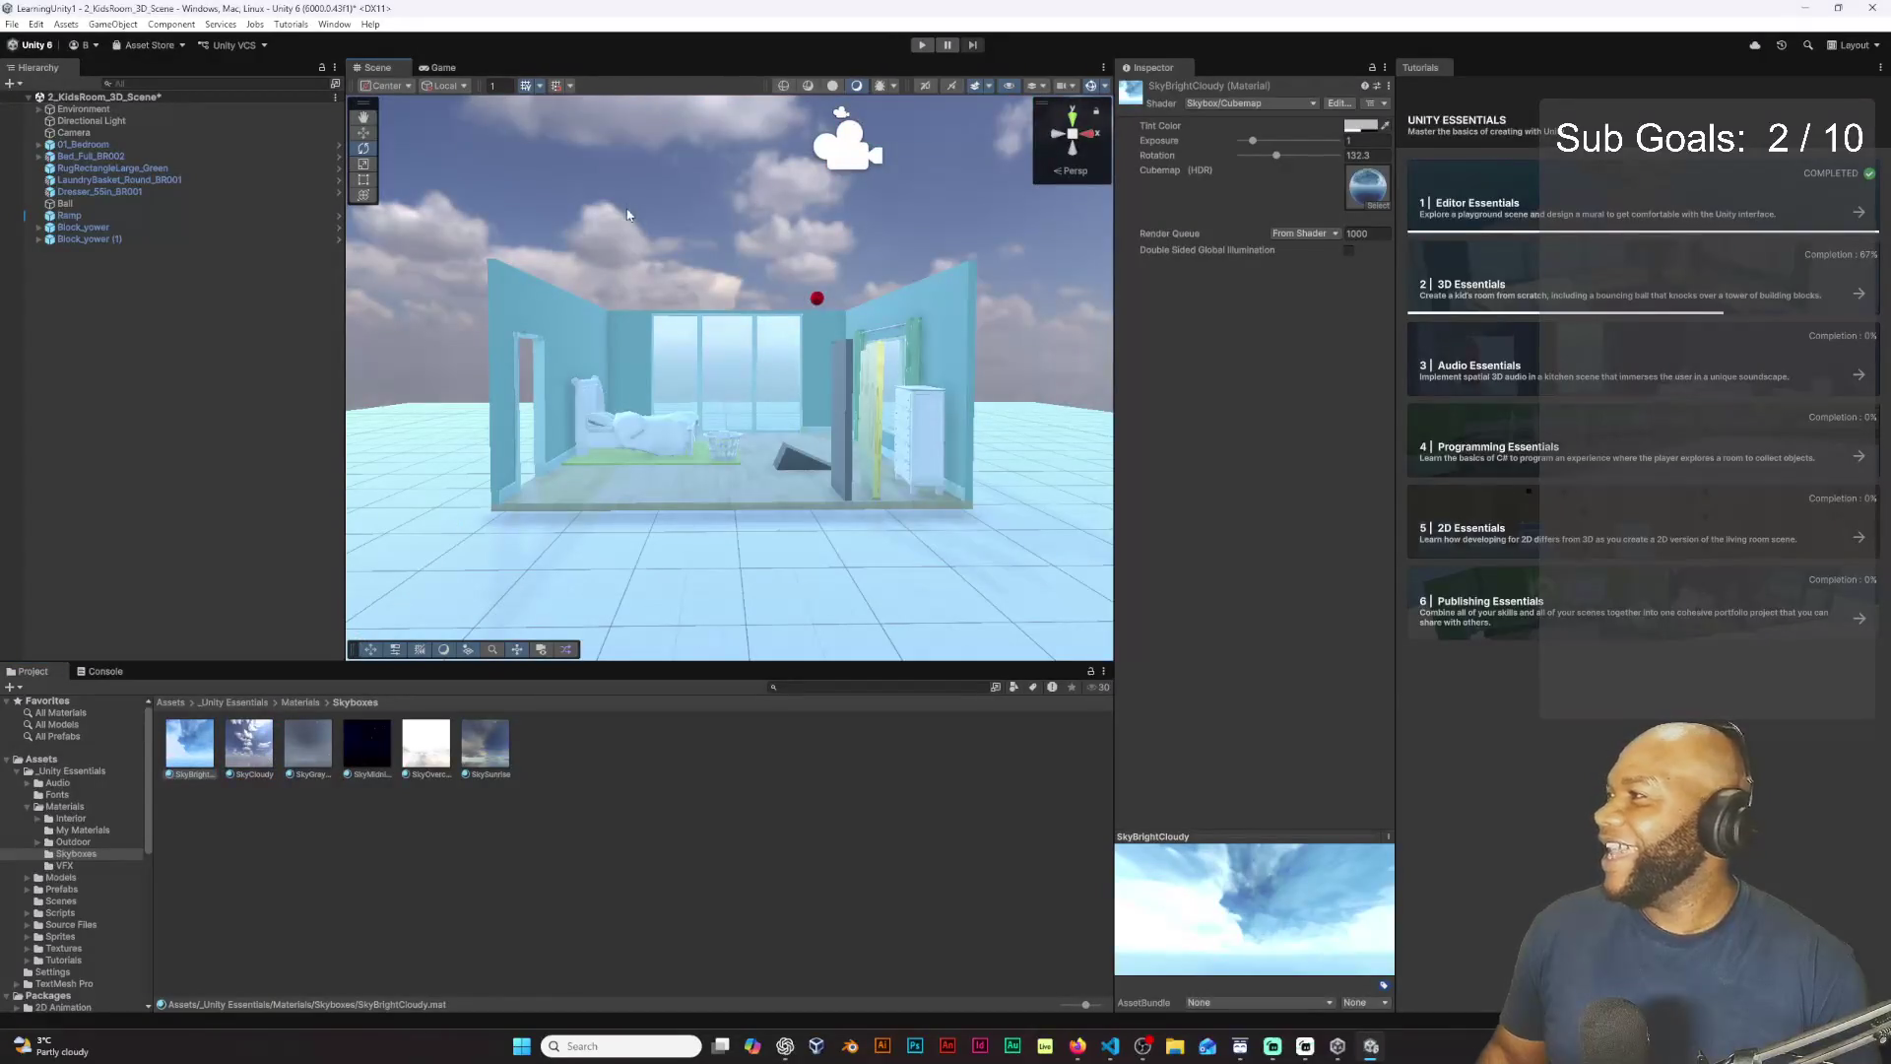
pyautogui.moveTo(308, 746); pyautogui.dragTo(648, 239)
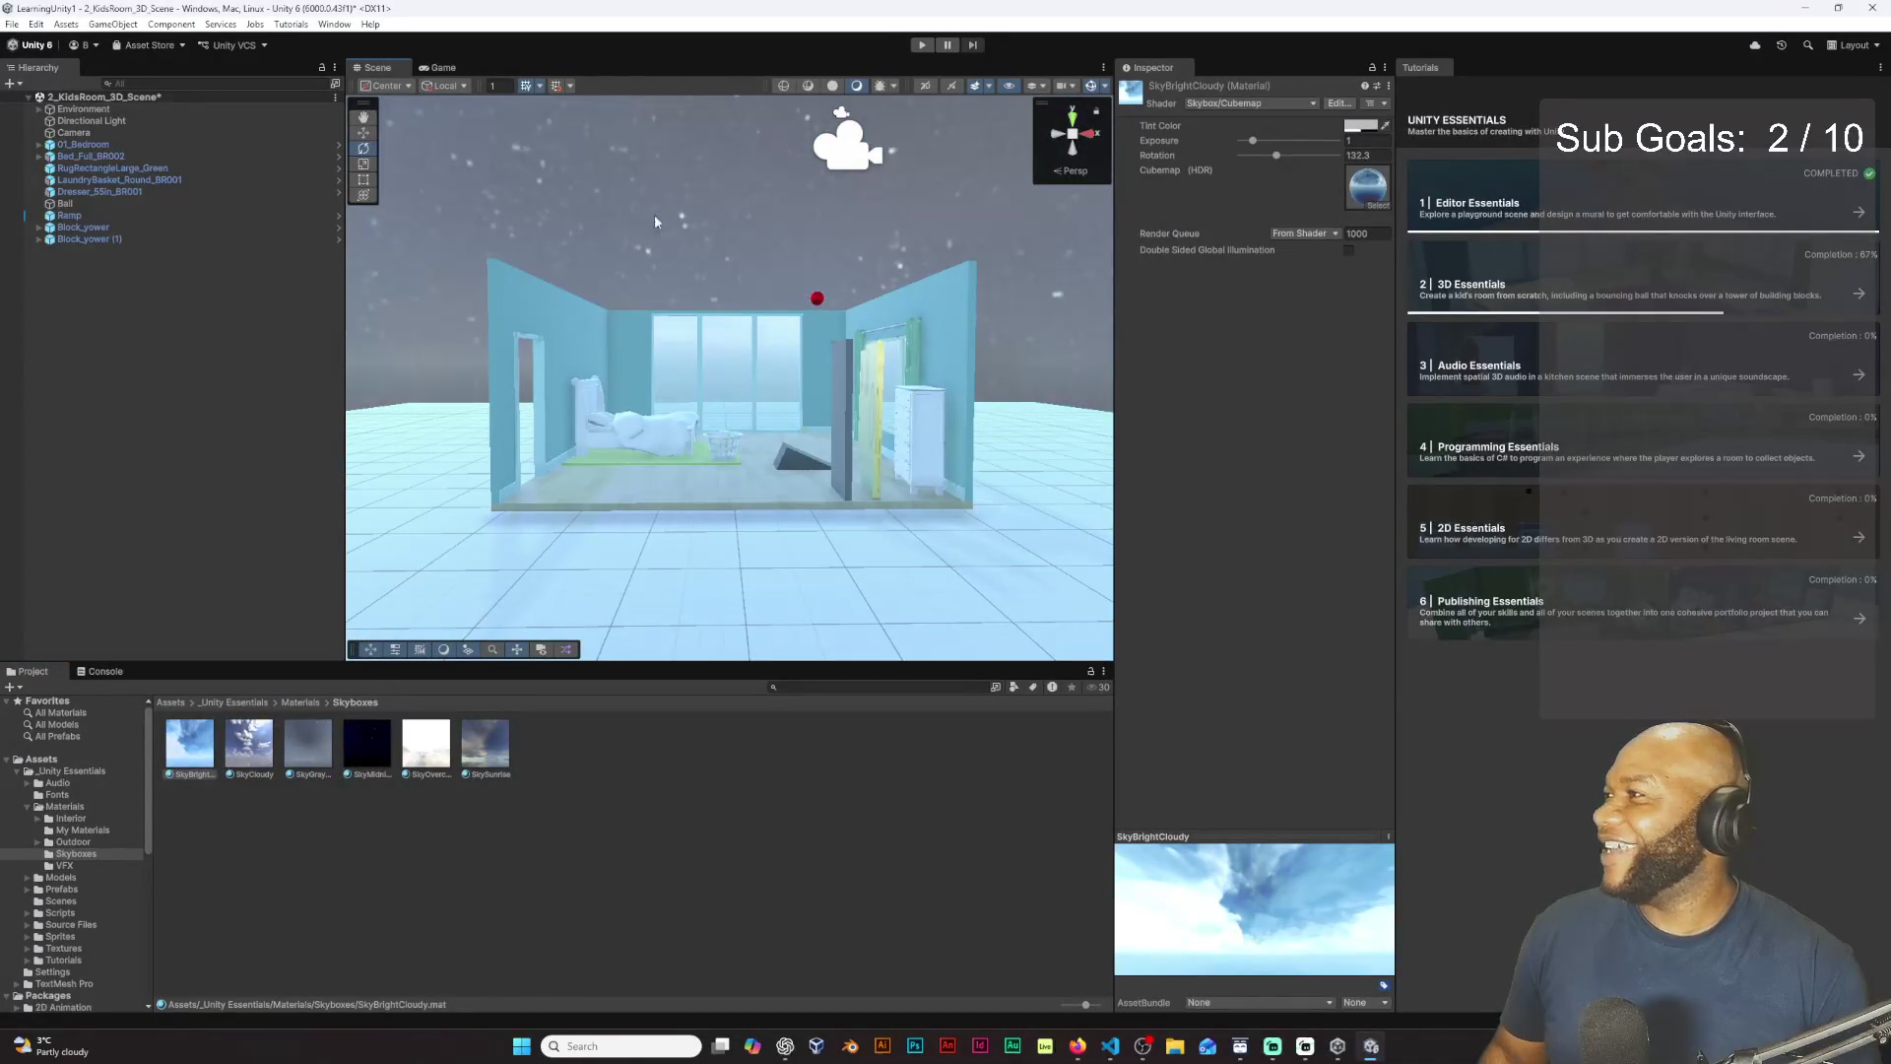
pyautogui.moveTo(367, 746); pyautogui.dragTo(647, 228)
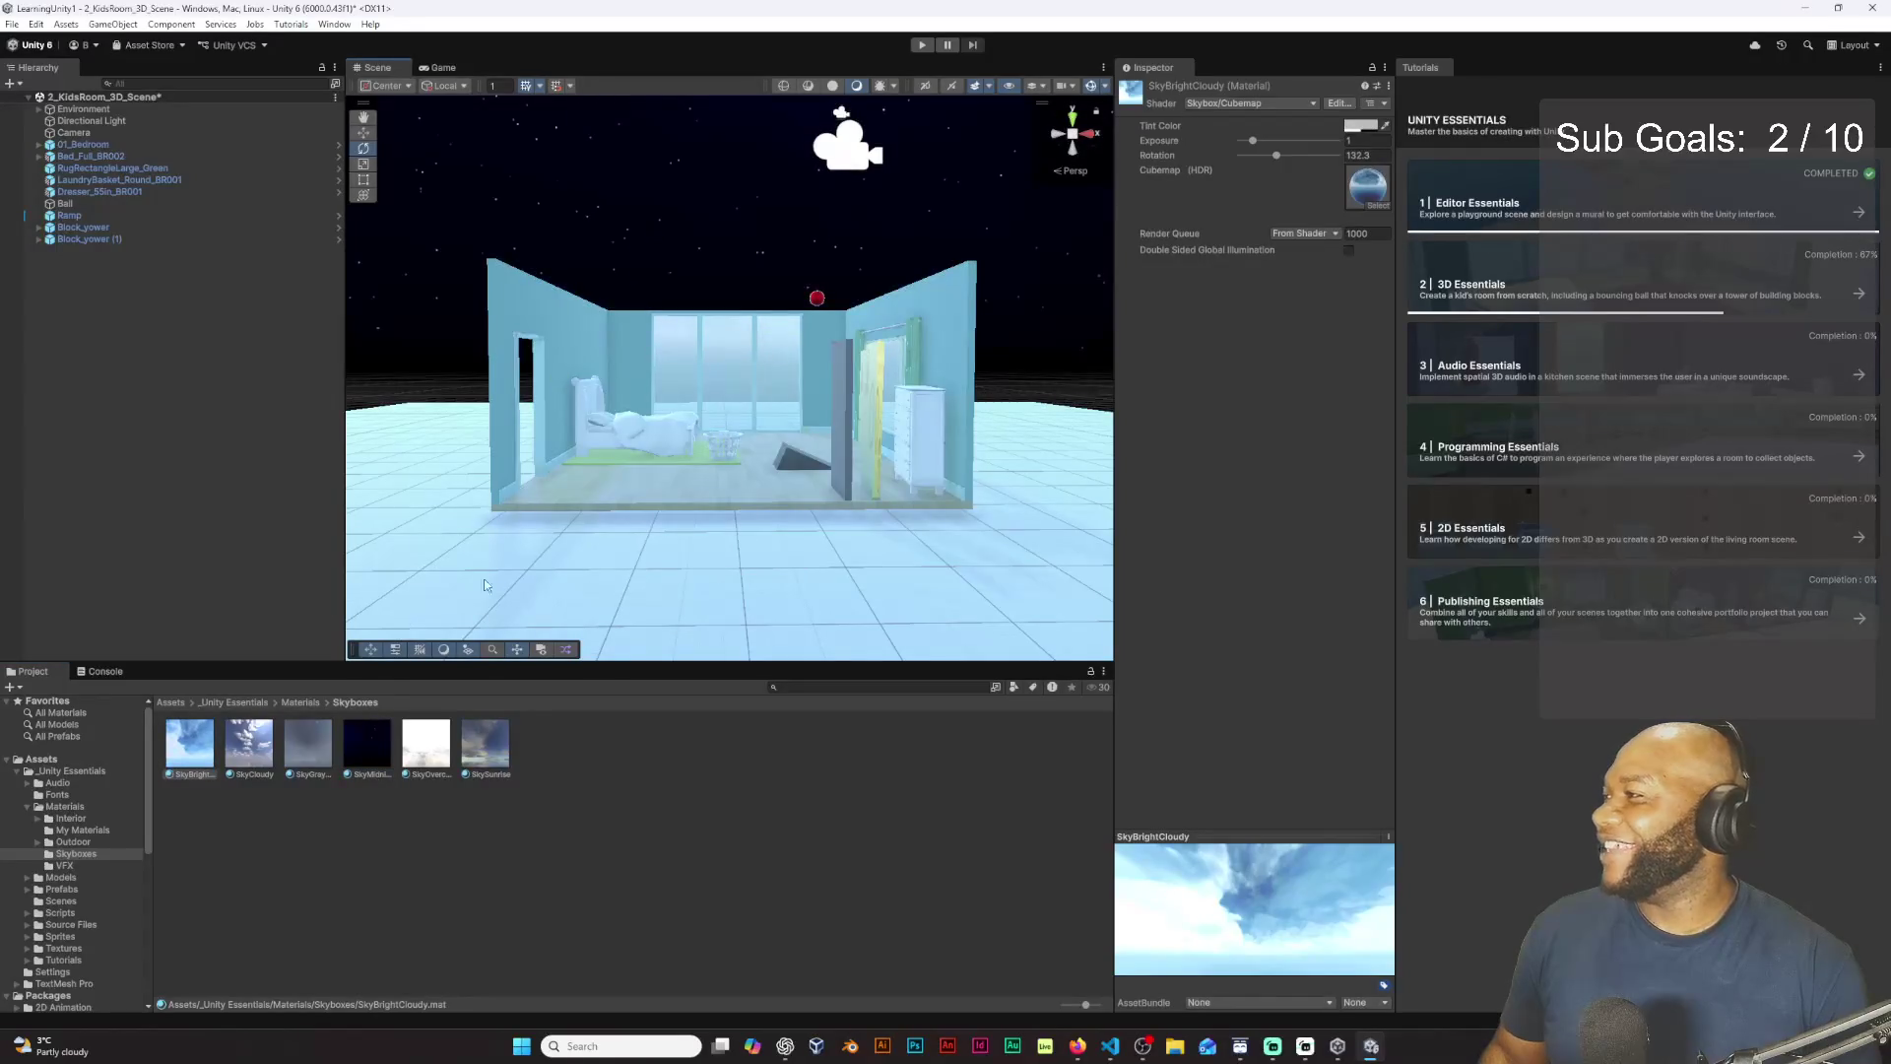
pyautogui.moveTo(426, 746)
pyautogui.mouseDown()
pyautogui.moveTo(443, 670)
pyautogui.moveTo(718, 206)
pyautogui.mouseUp()
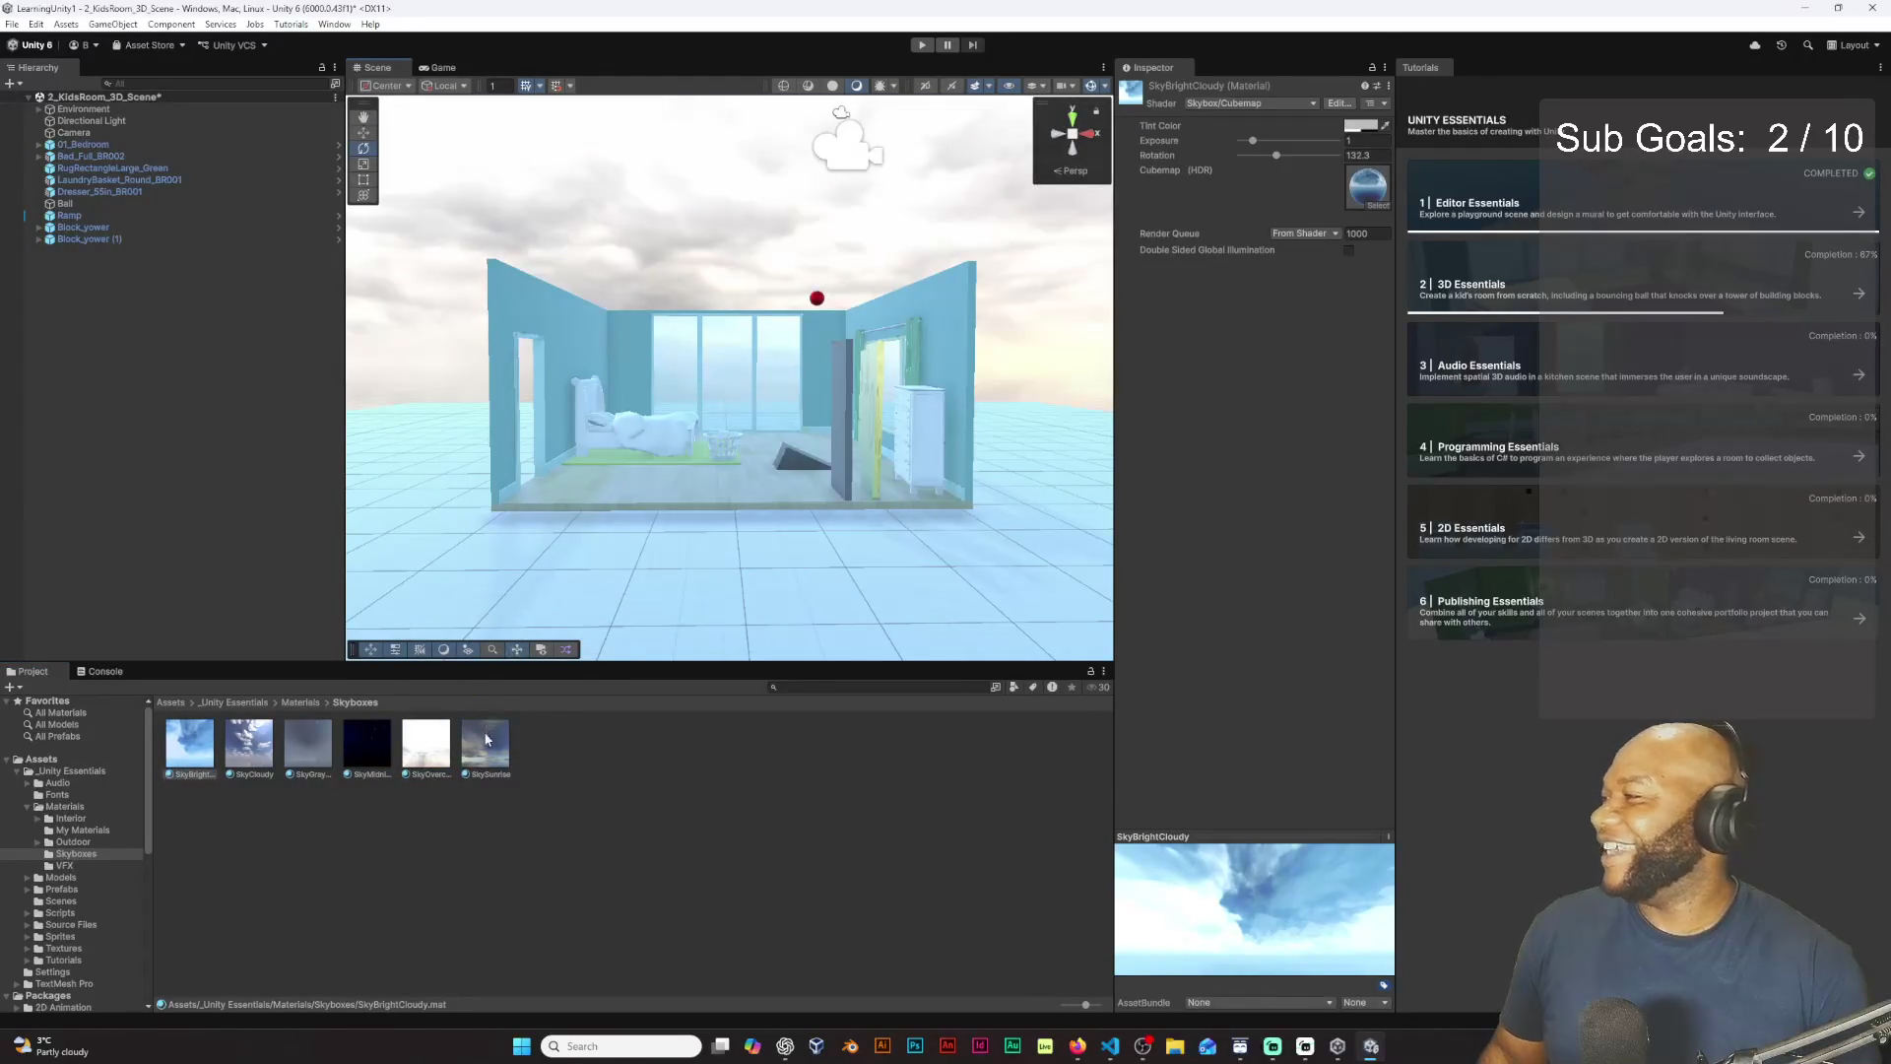
pyautogui.moveTo(485, 738); pyautogui.dragTo(744, 187)
pyautogui.moveTo(750, 256)
pyautogui.mouseDown()
pyautogui.moveTo(925, 351)
pyautogui.moveTo(601, 343)
pyautogui.mouseUp()
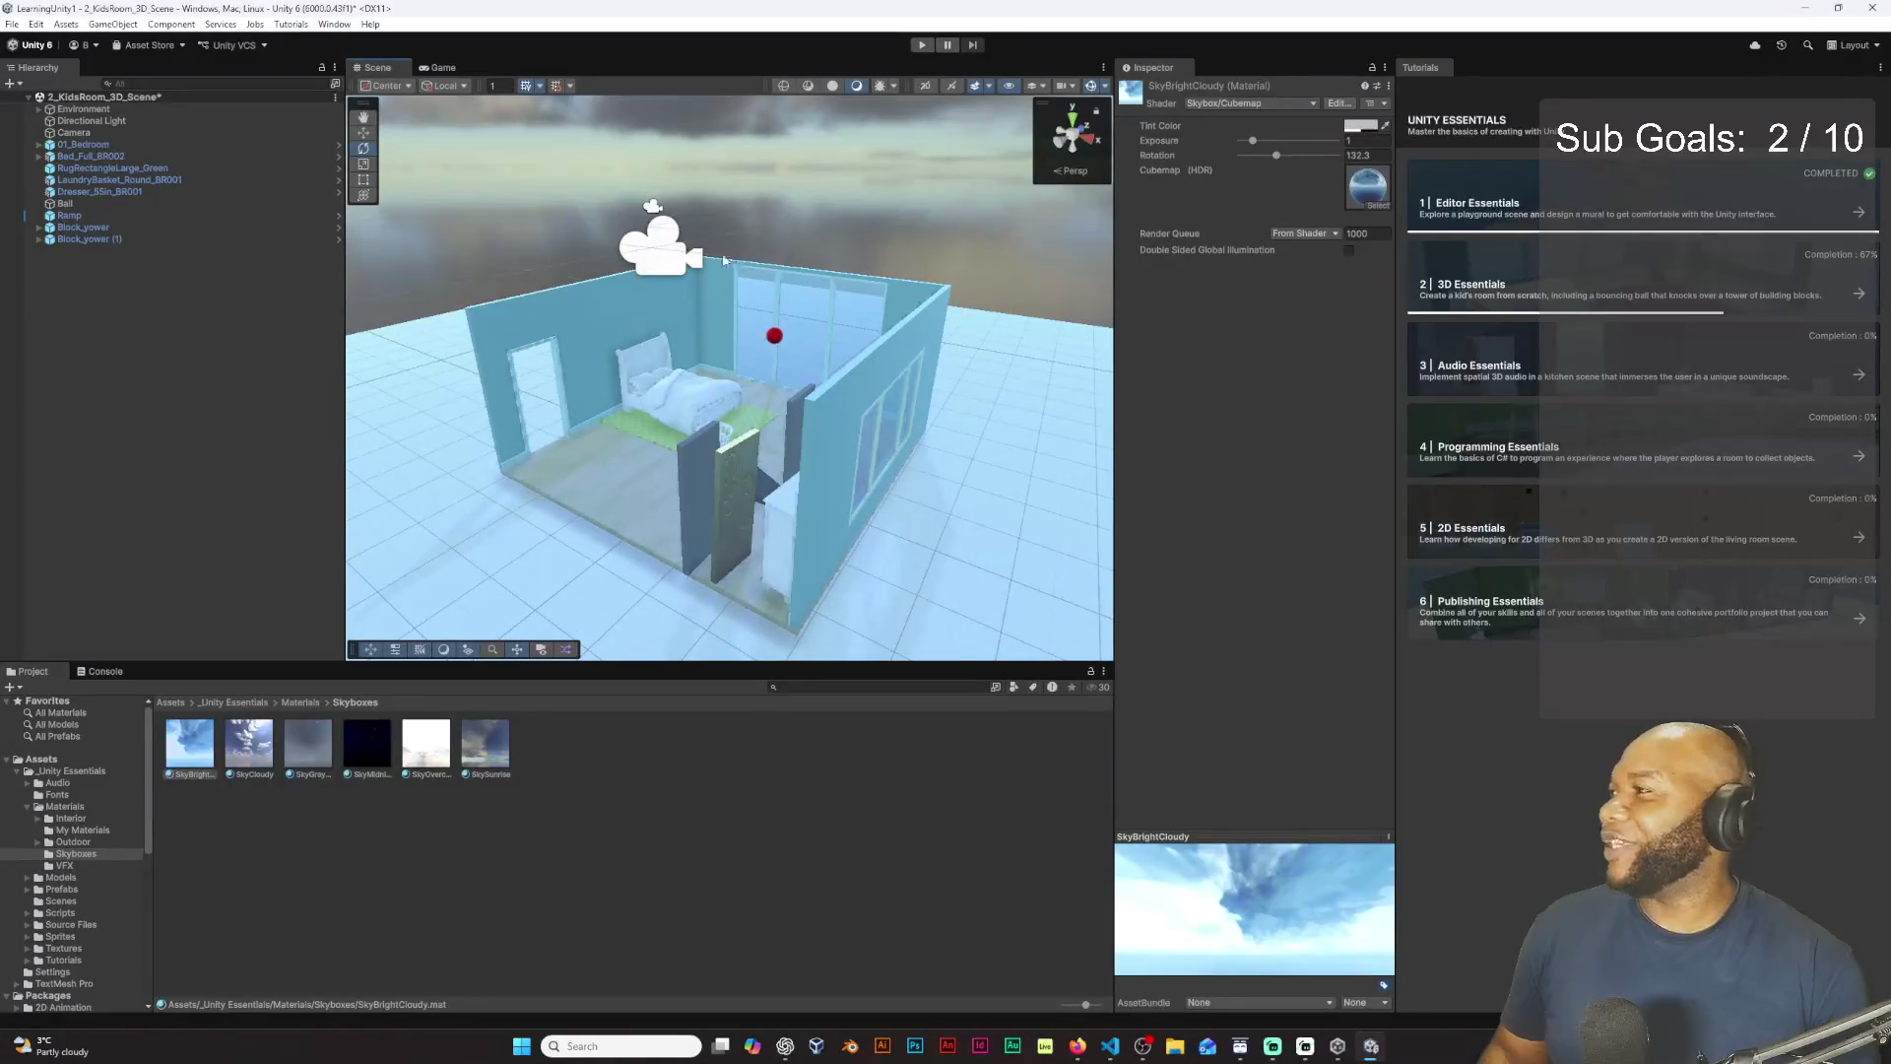
# Step: Rotate the Camera to 55.021, 8.208, 32.732 while checking its live preview
pyautogui.click(128, 132)
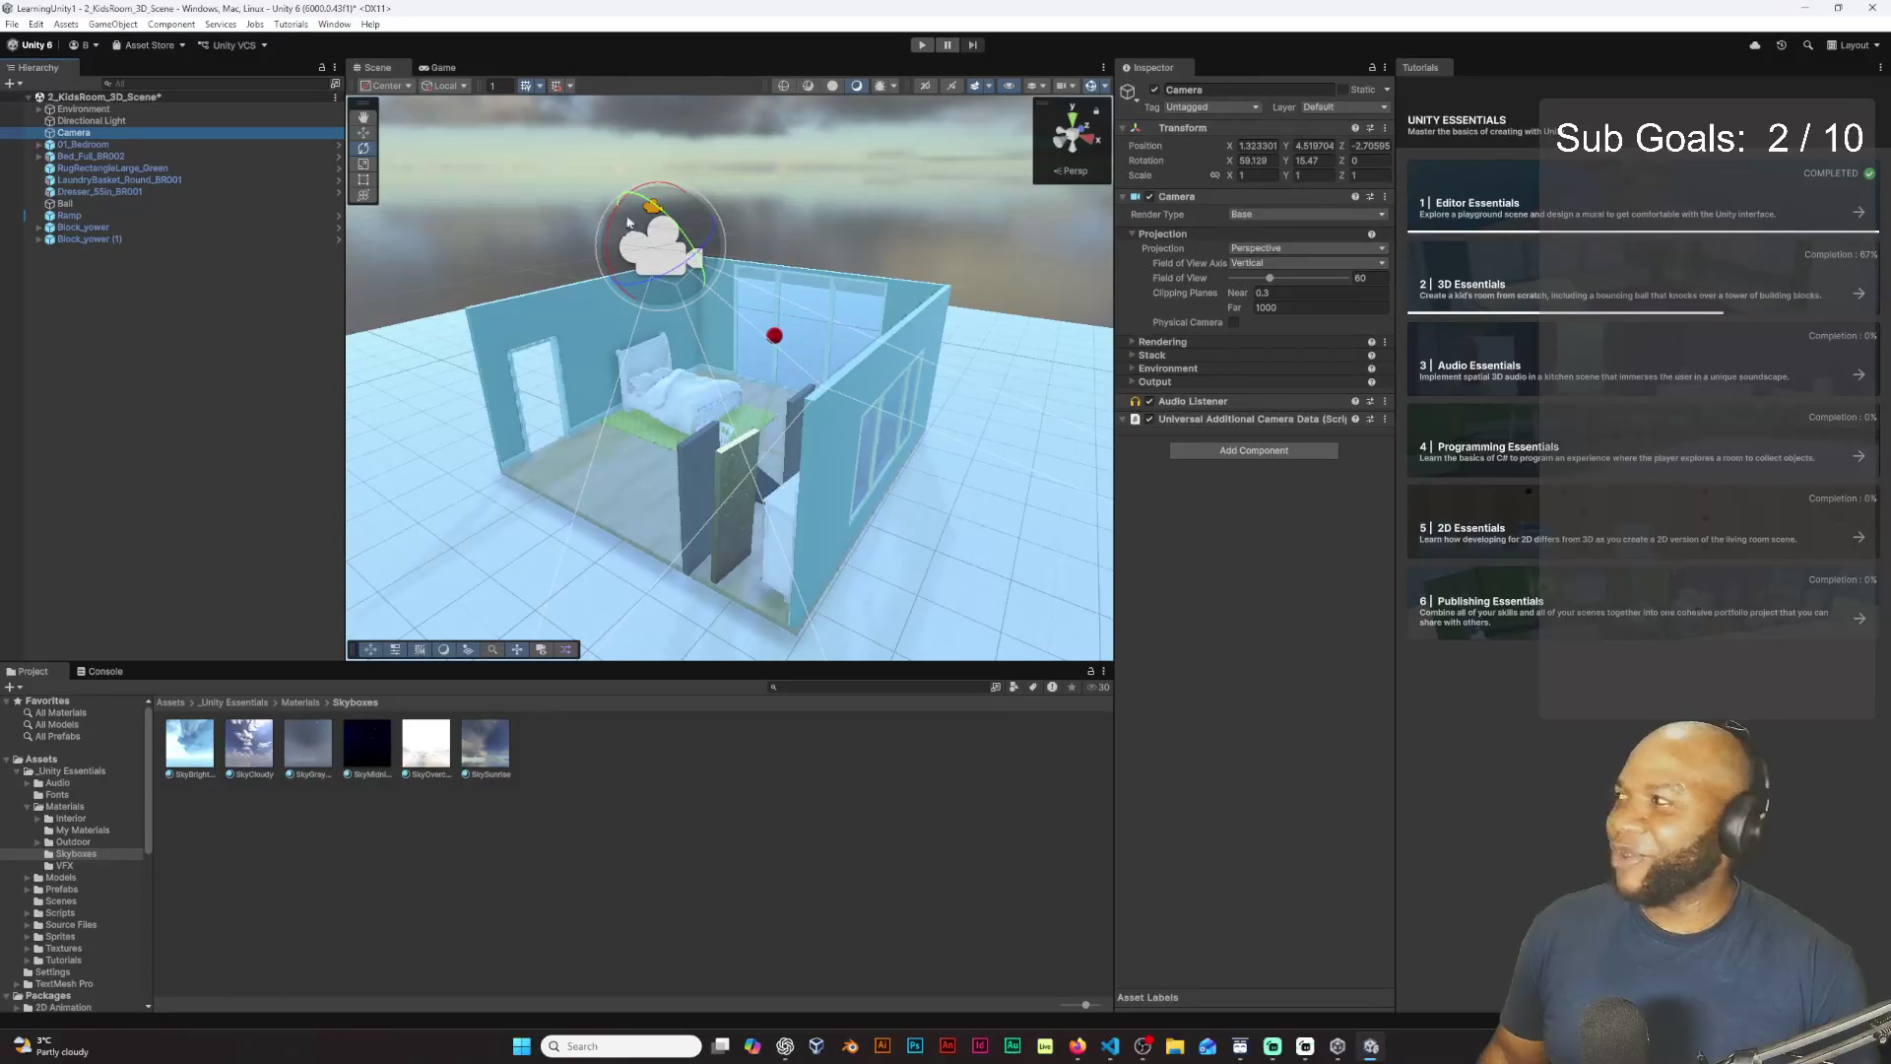
pyautogui.click(541, 650)
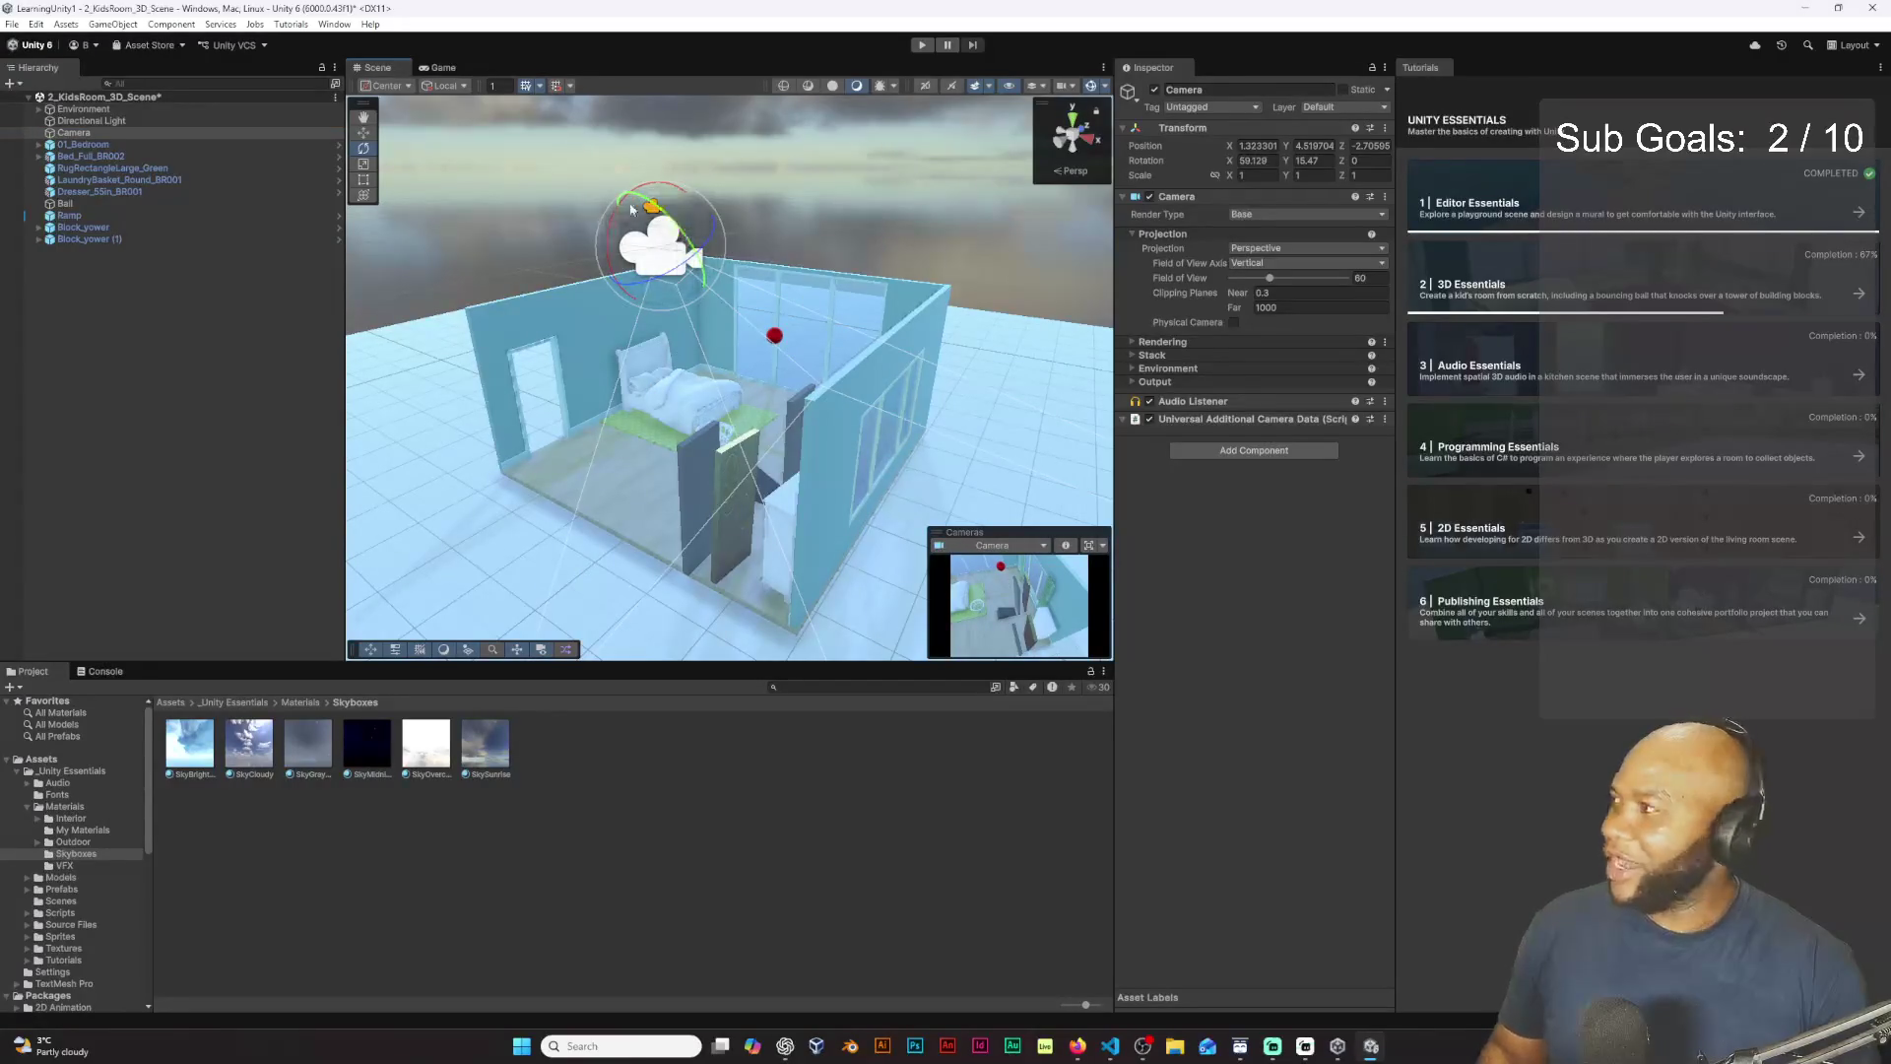
pyautogui.moveTo(683, 266)
pyautogui.mouseDown()
pyautogui.moveTo(712, 231)
pyautogui.moveTo(638, 241)
pyautogui.moveTo(688, 292)
pyautogui.mouseUp()
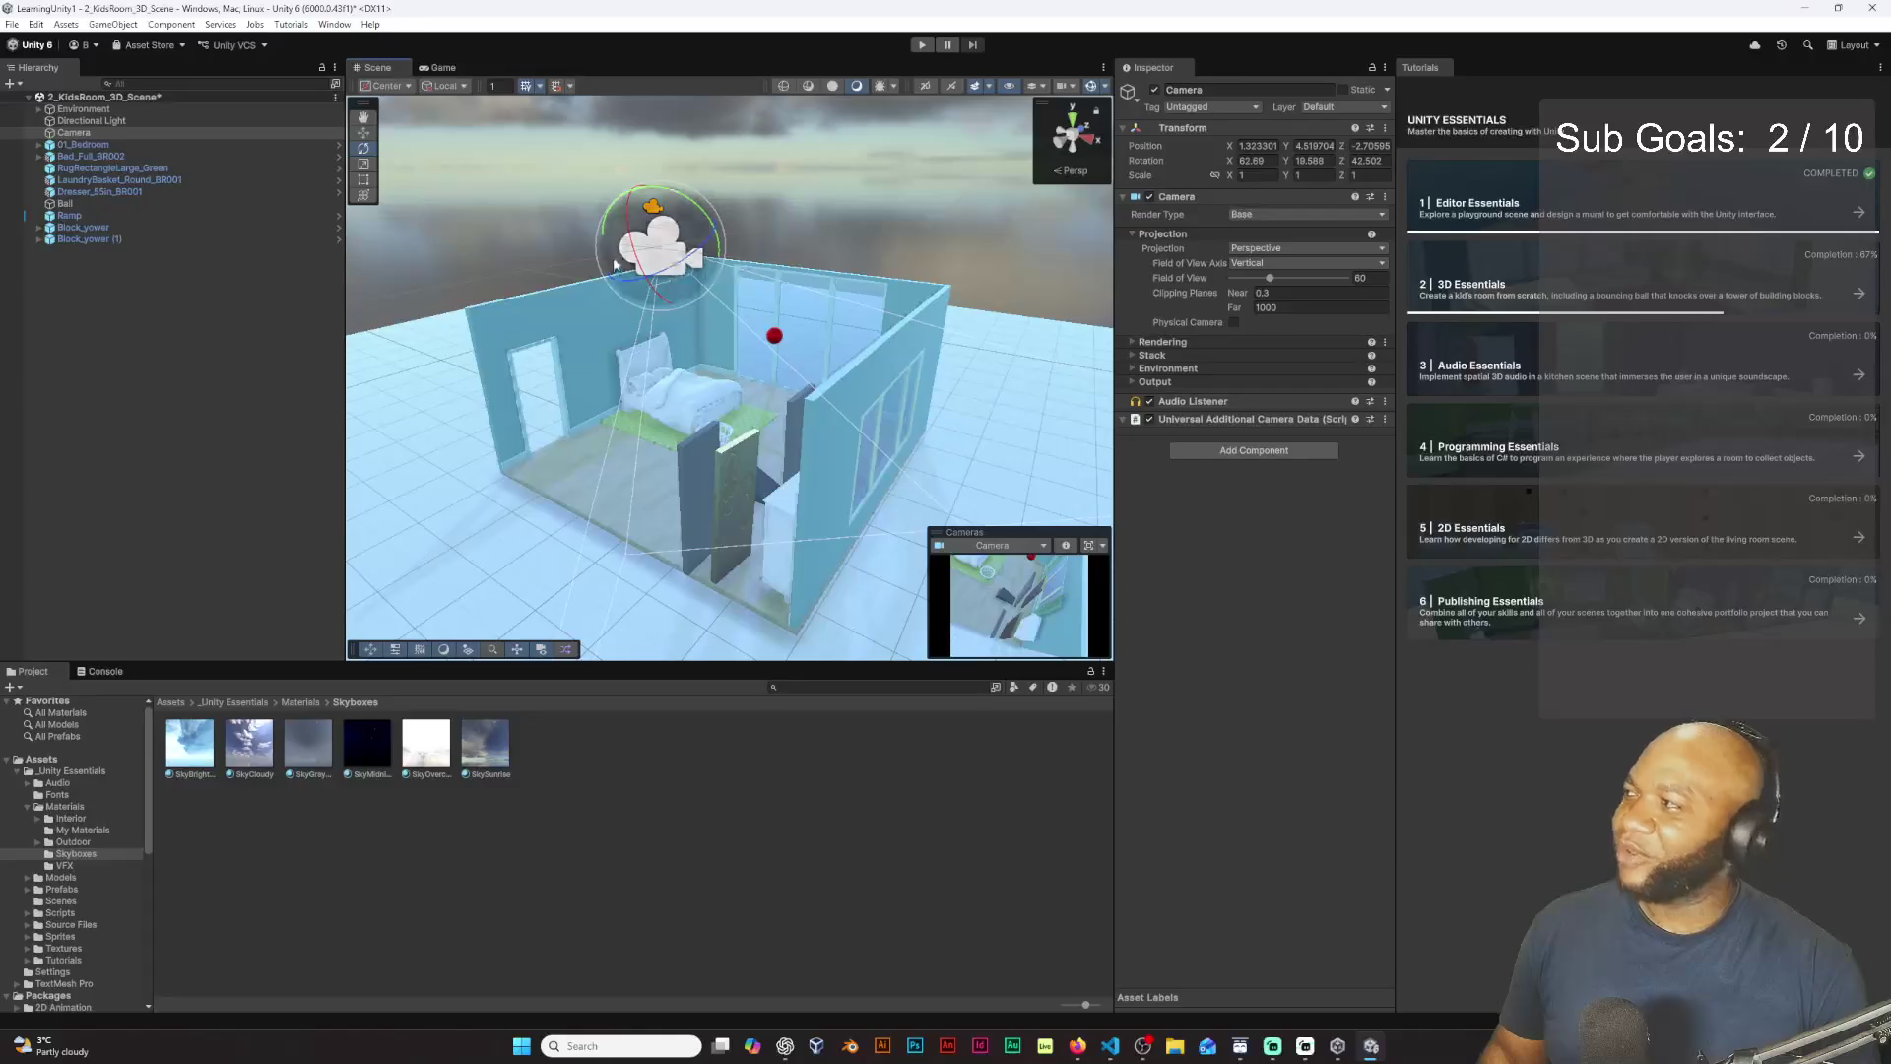
pyautogui.moveTo(636, 248); pyautogui.dragTo(630, 266)
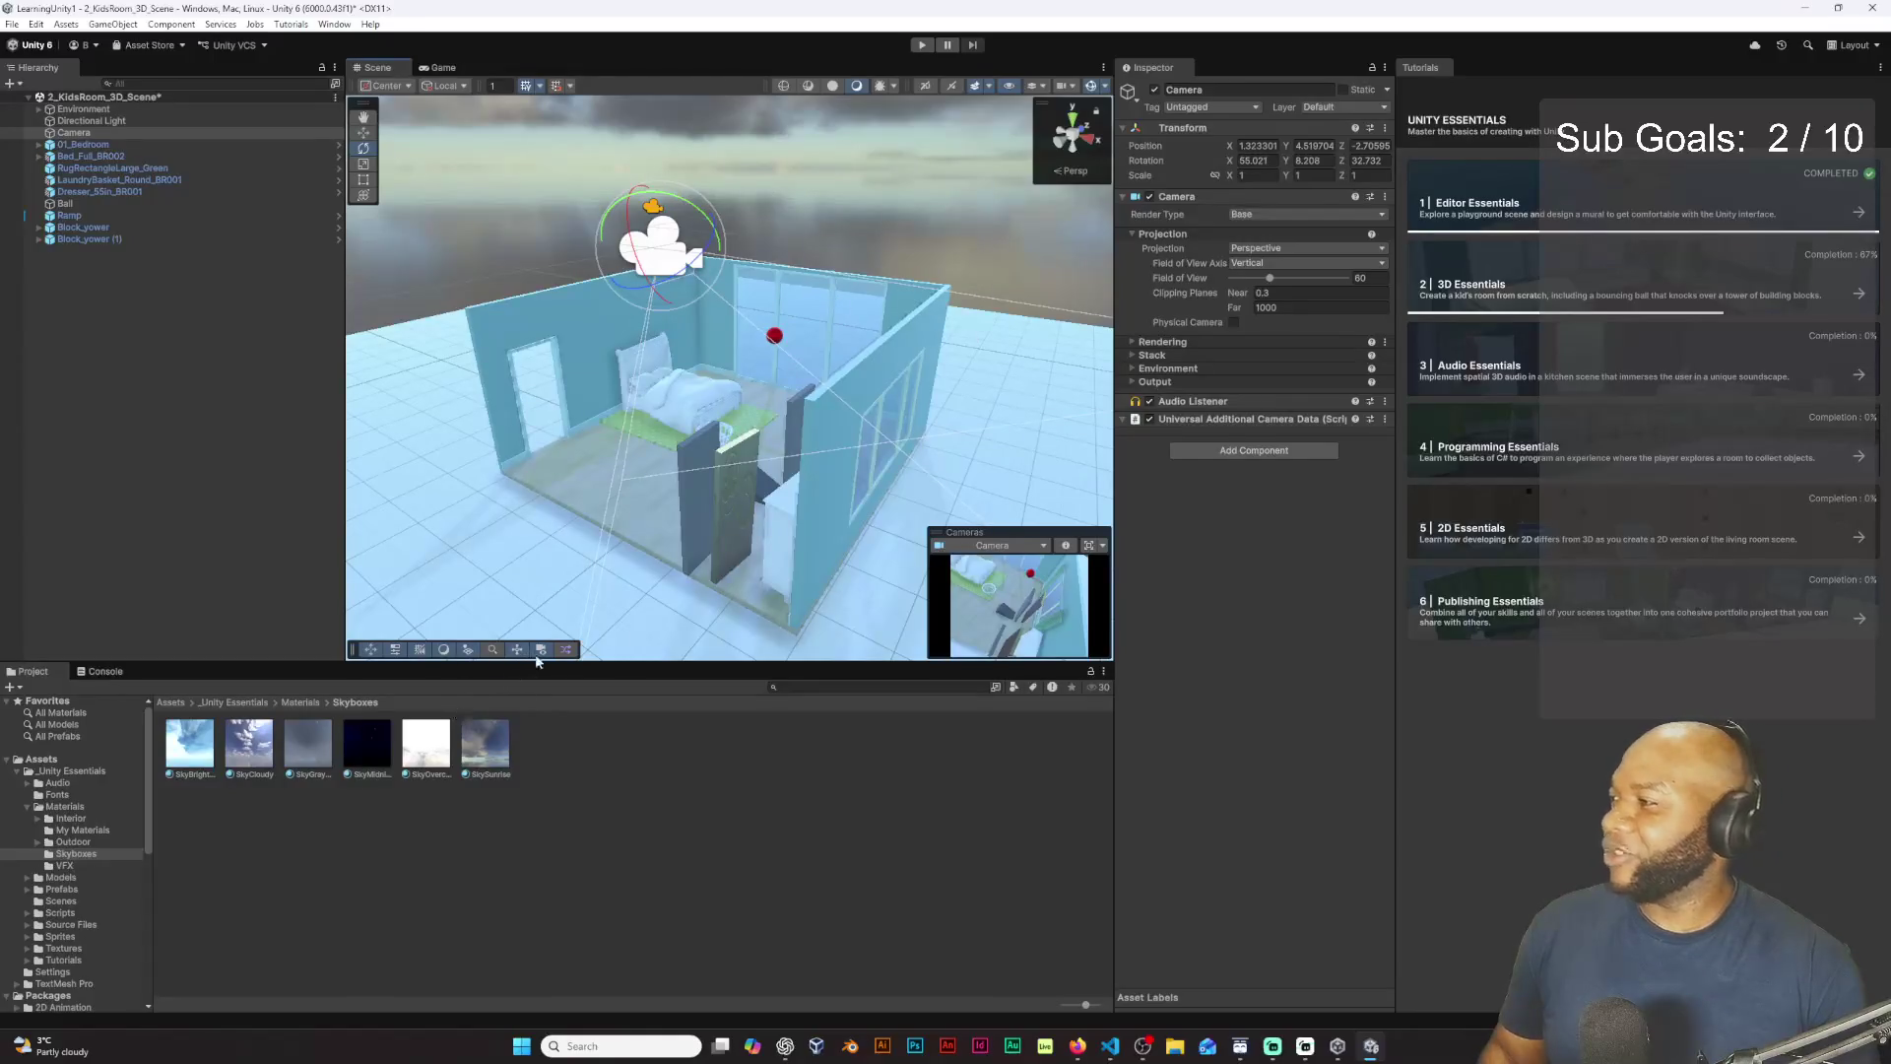
pyautogui.click(540, 652)
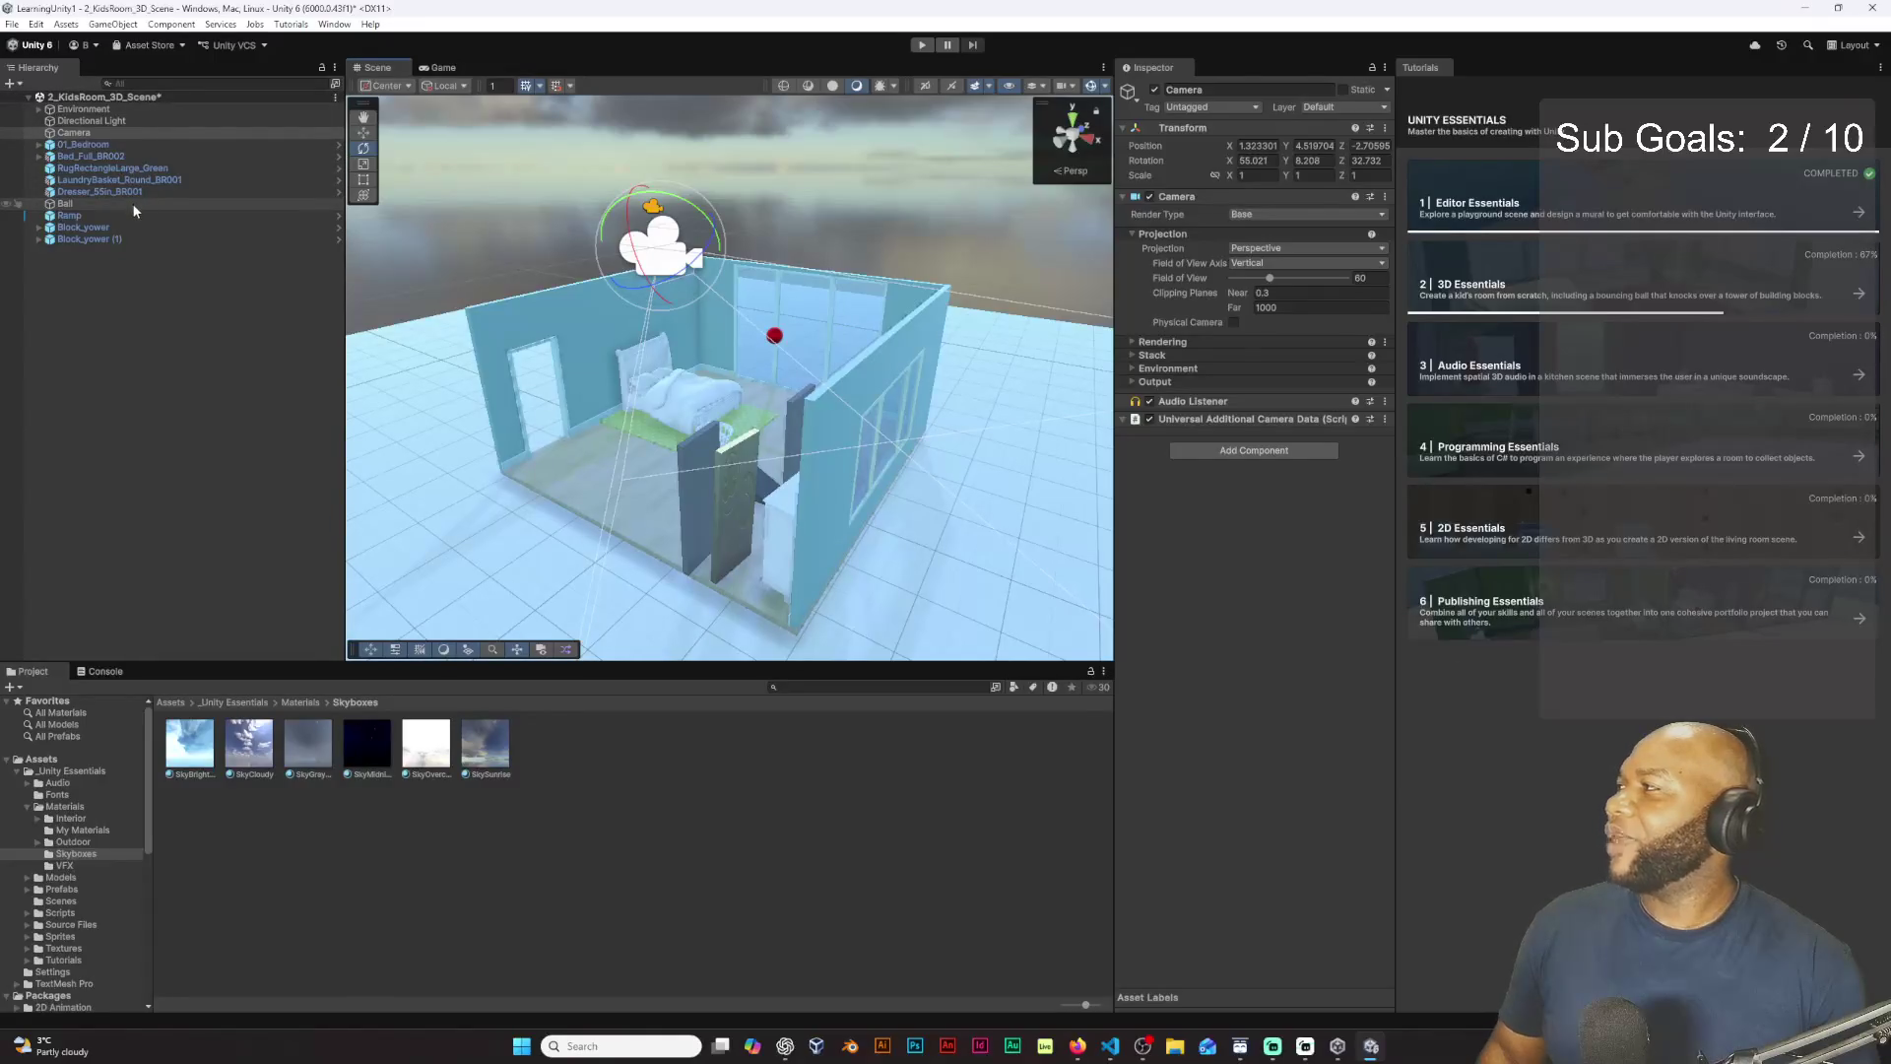
# Step: Select the Directional Light and rotate it so sunlight falls across the bedroom differently
pyautogui.click(232, 463)
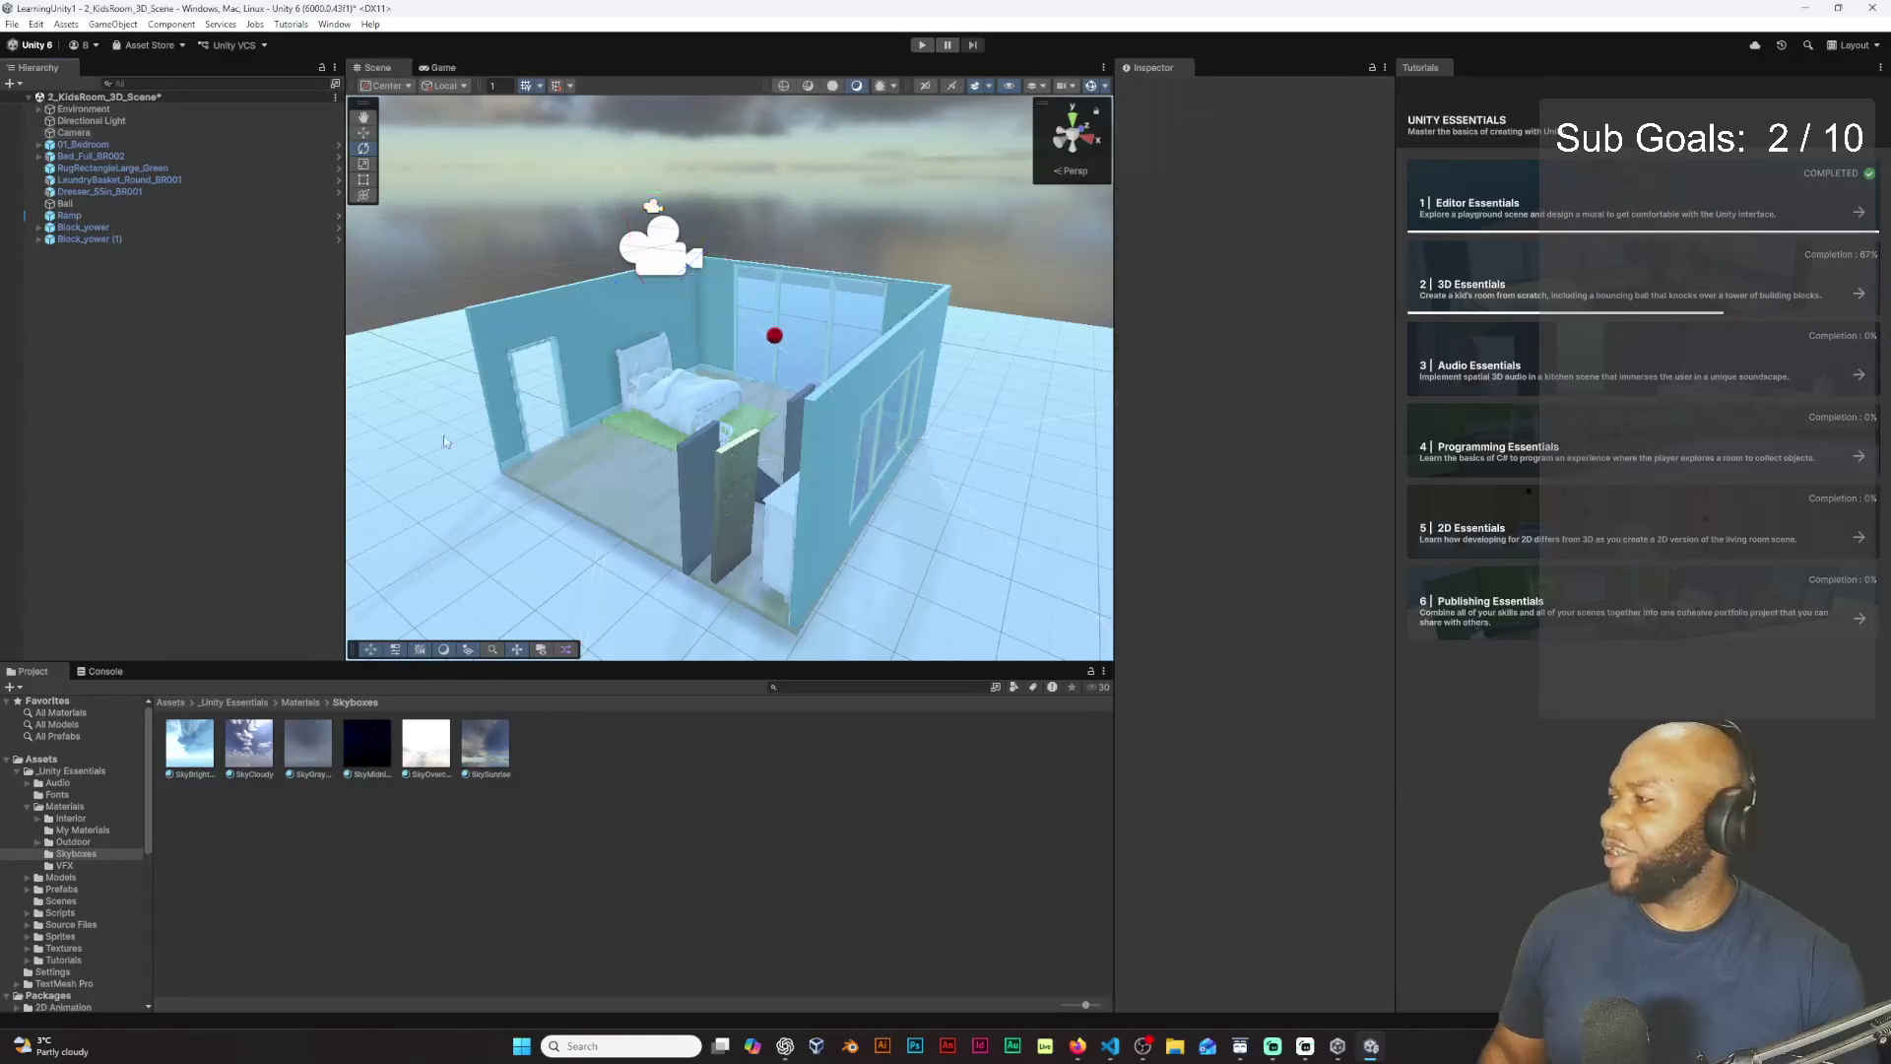
pyautogui.scroll(-10, 721, 363)
pyautogui.scroll(-5, 721, 362)
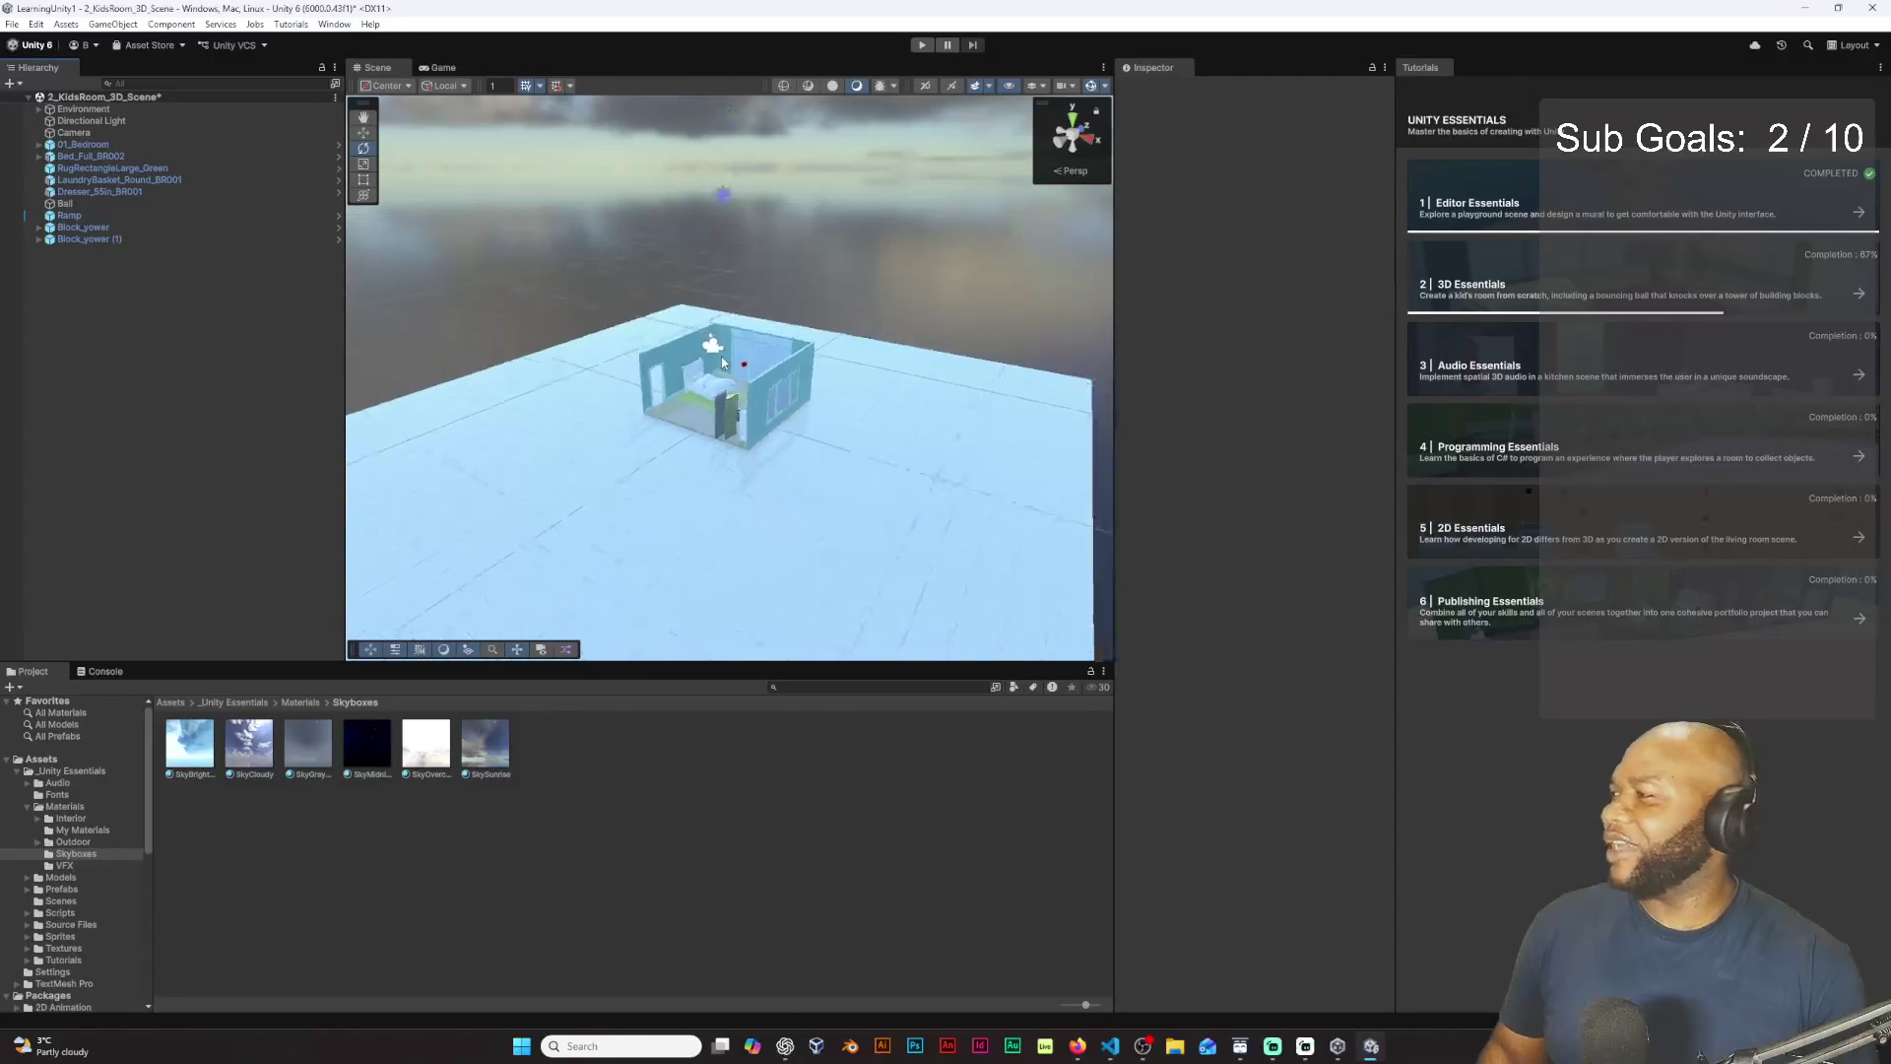
pyautogui.click(722, 194)
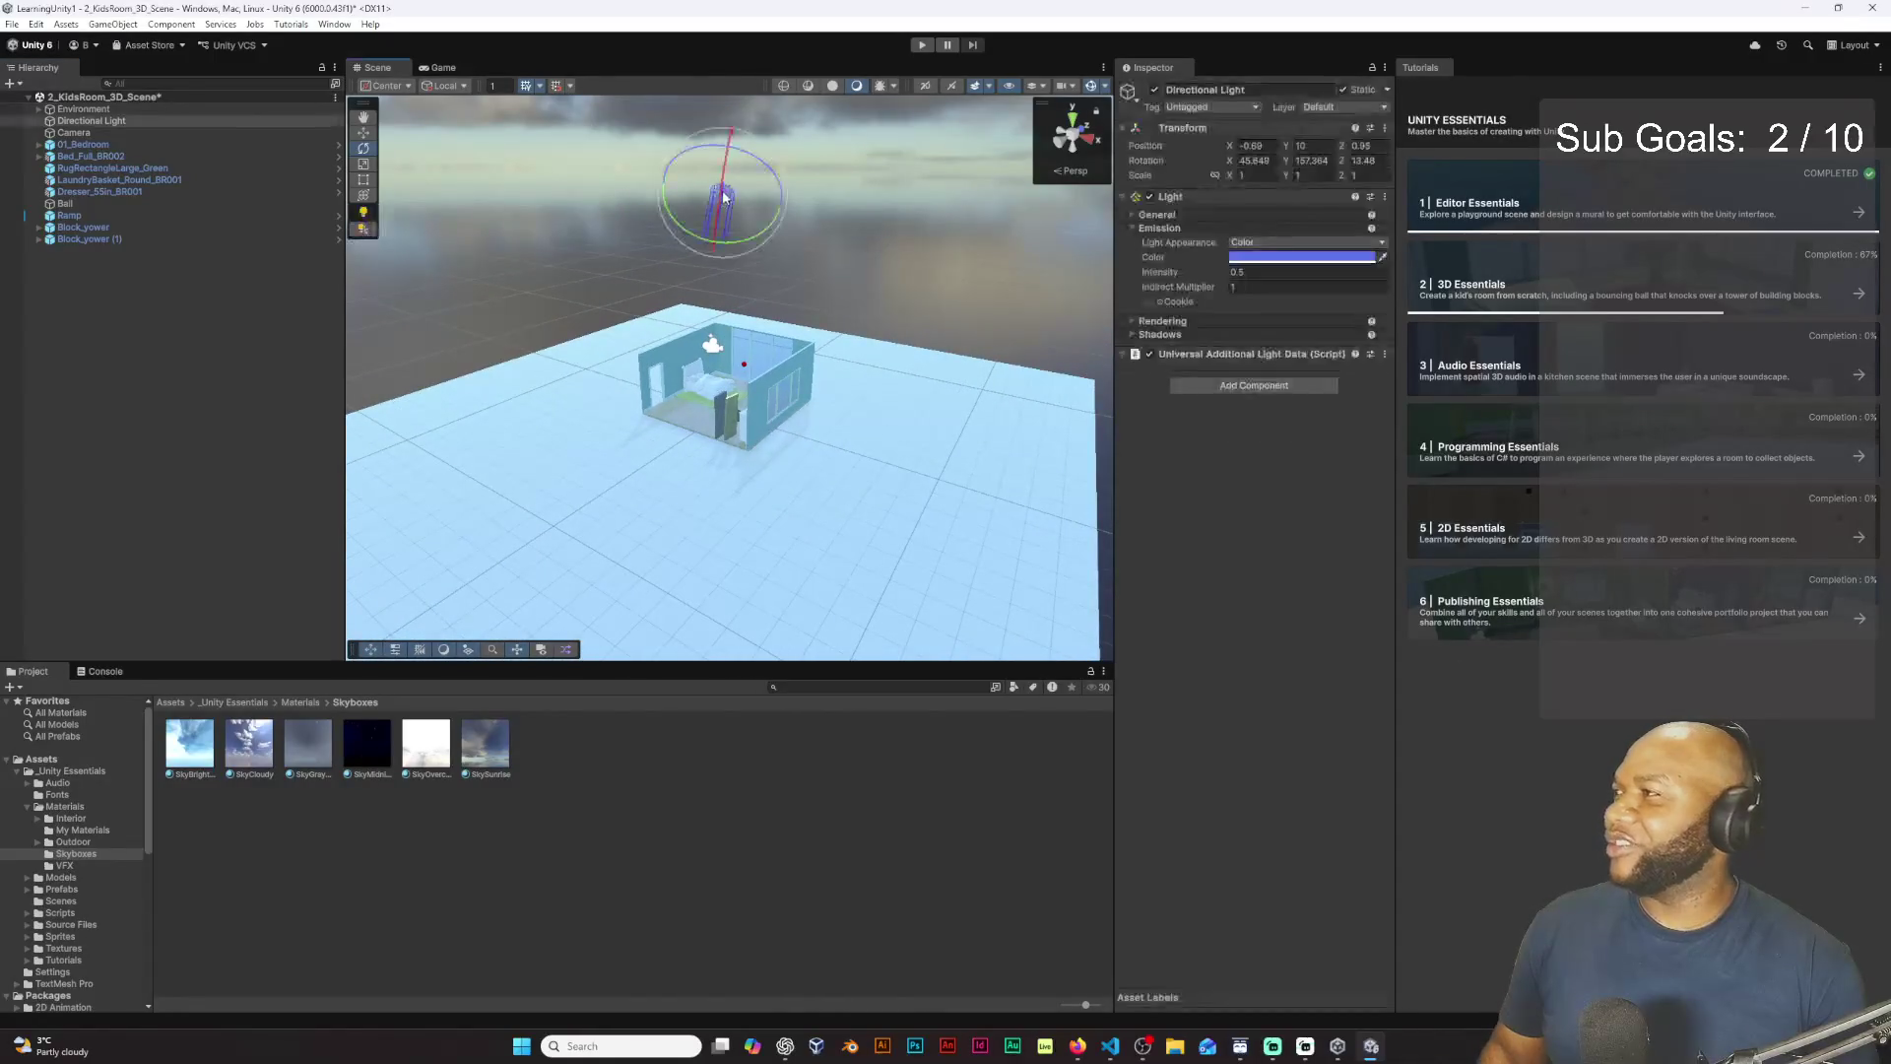
pyautogui.moveTo(729, 201)
pyautogui.mouseDown()
pyautogui.moveTo(780, 309)
pyautogui.moveTo(771, 241)
pyautogui.moveTo(795, 200)
pyautogui.moveTo(742, 245)
pyautogui.moveTo(830, 216)
pyautogui.moveTo(803, 204)
pyautogui.moveTo(817, 195)
pyautogui.mouseUp()
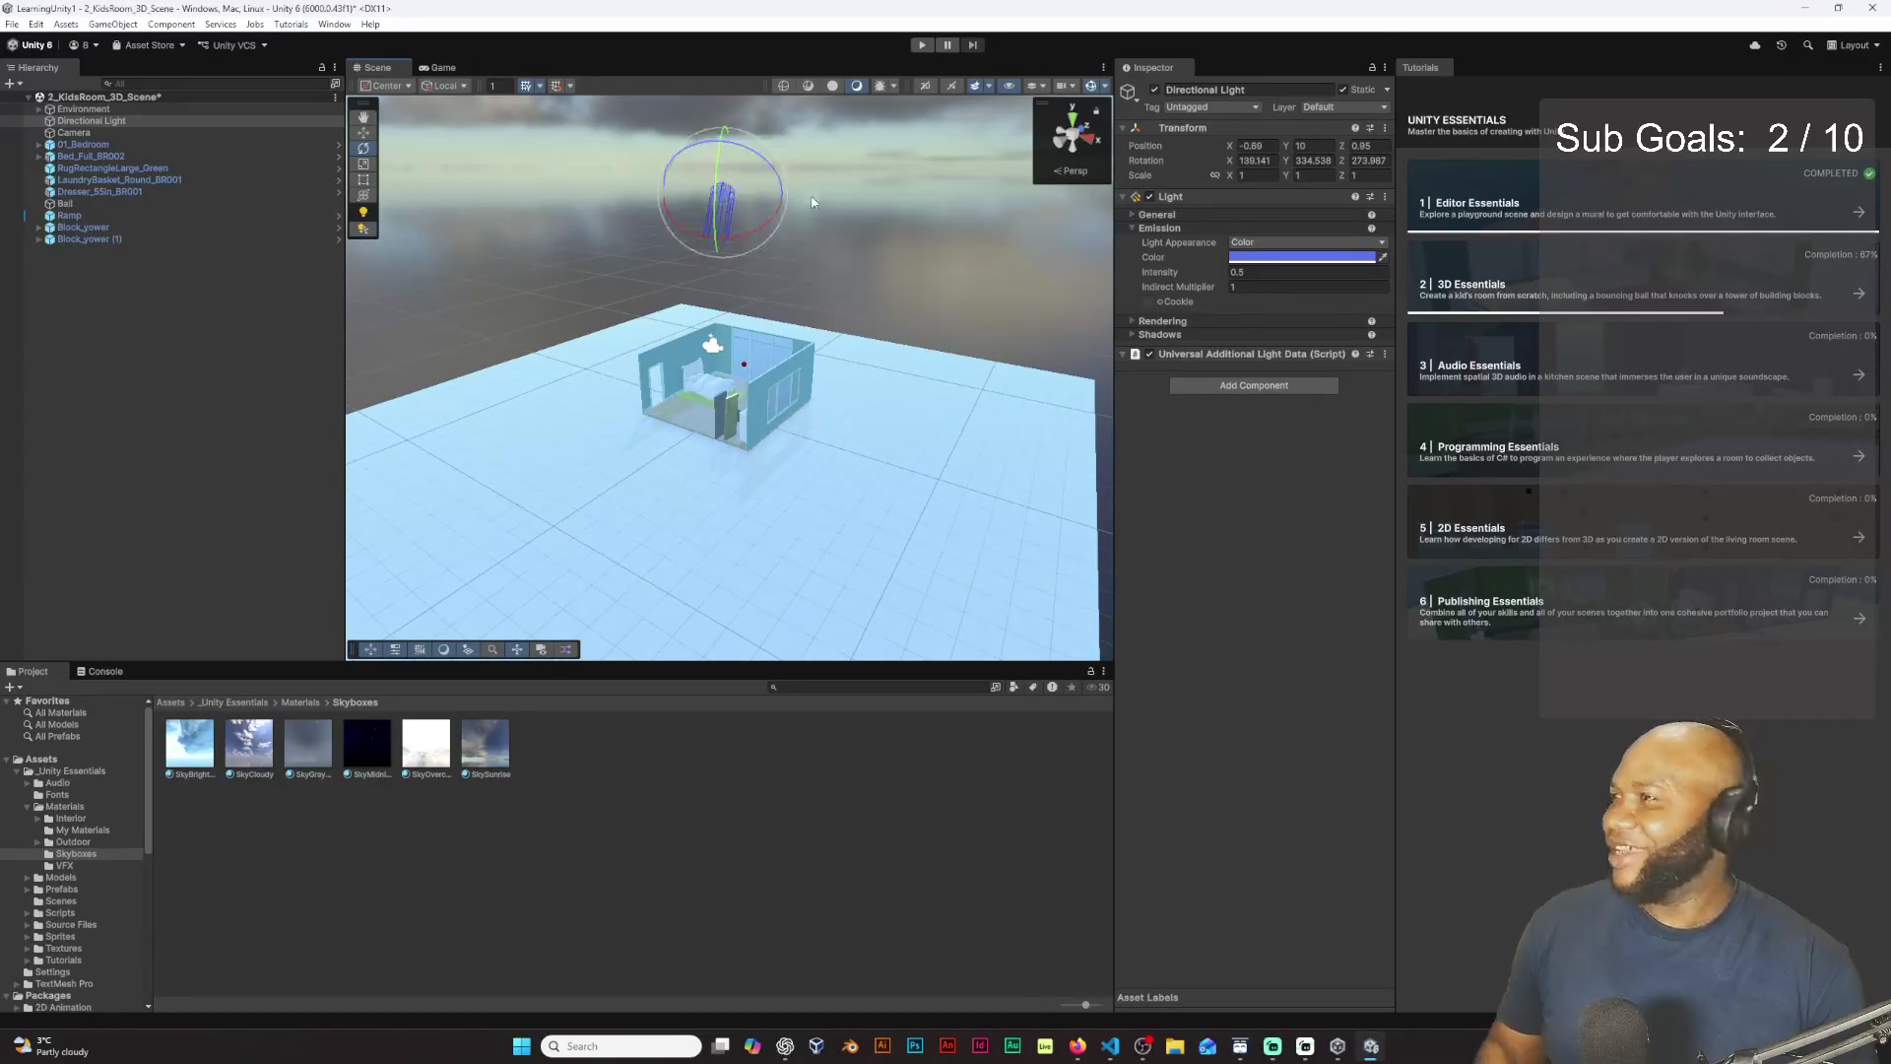